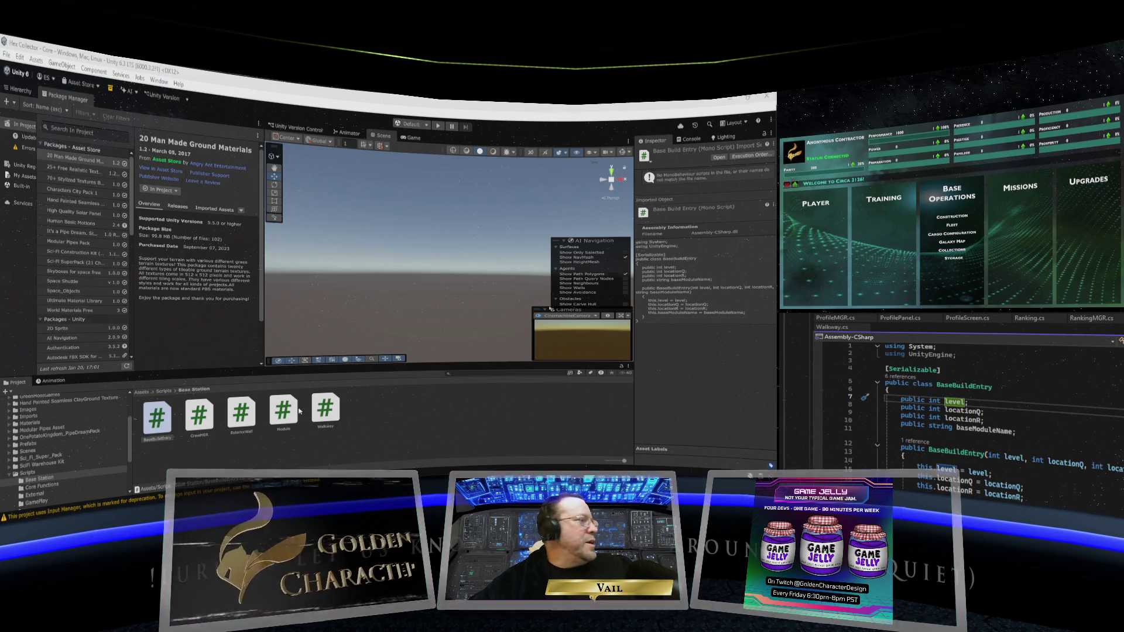
Bring Streamer.bot forward and open the Turn Off Project Slides action under Displays
{"action": "left_click", "coordinate": [447, 465]}
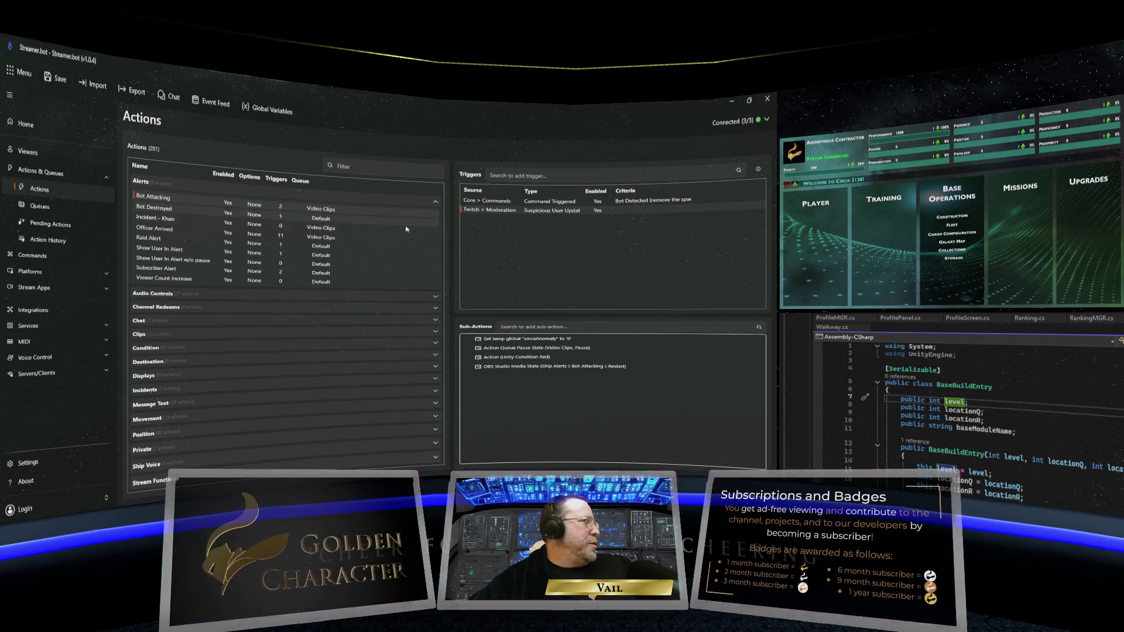
{"action": "left_click", "coordinate": [423, 376]}
{"action": "scroll", "coordinate": [310, 338], "scroll_direction": "down", "scroll_amount": 5}
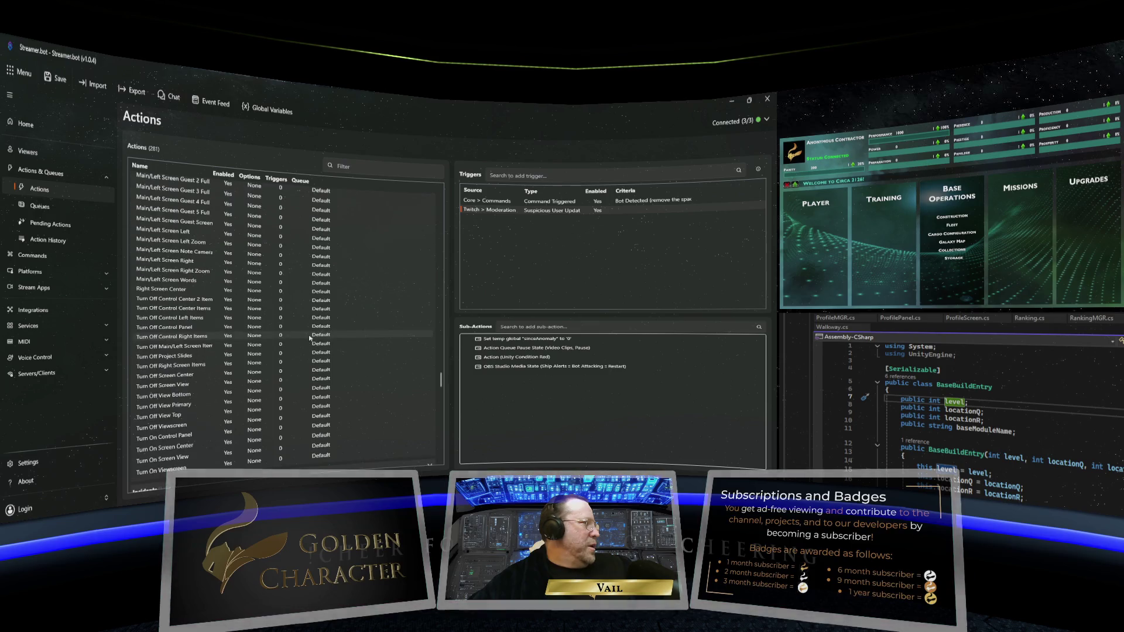
{"action": "left_click", "coordinate": [311, 355]}
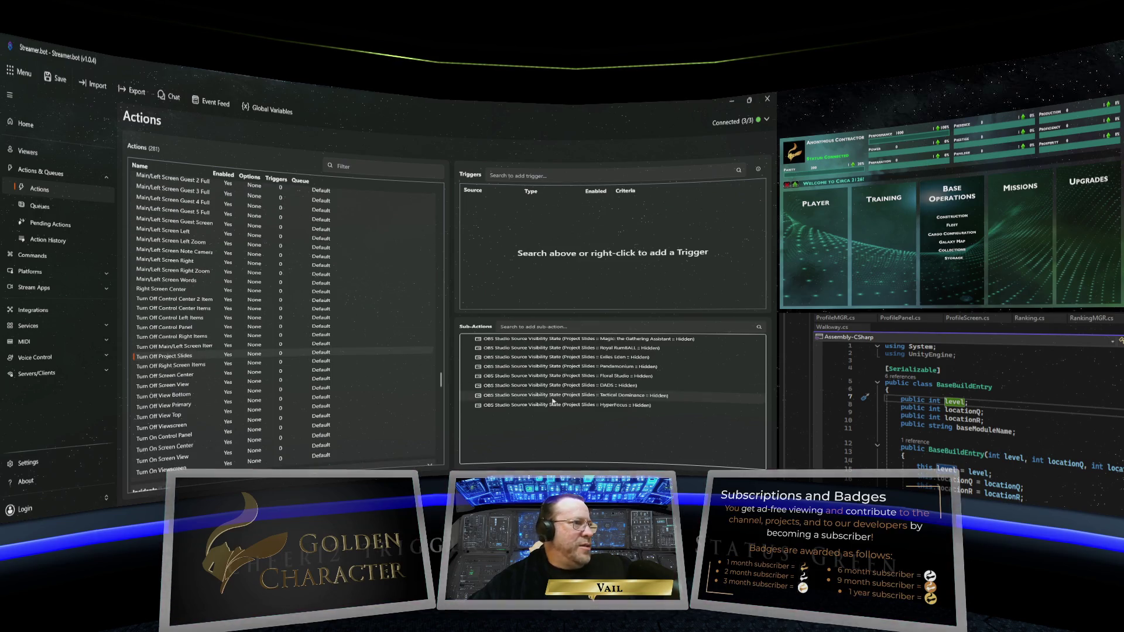
{"action": "right_click", "coordinate": [553, 404]}
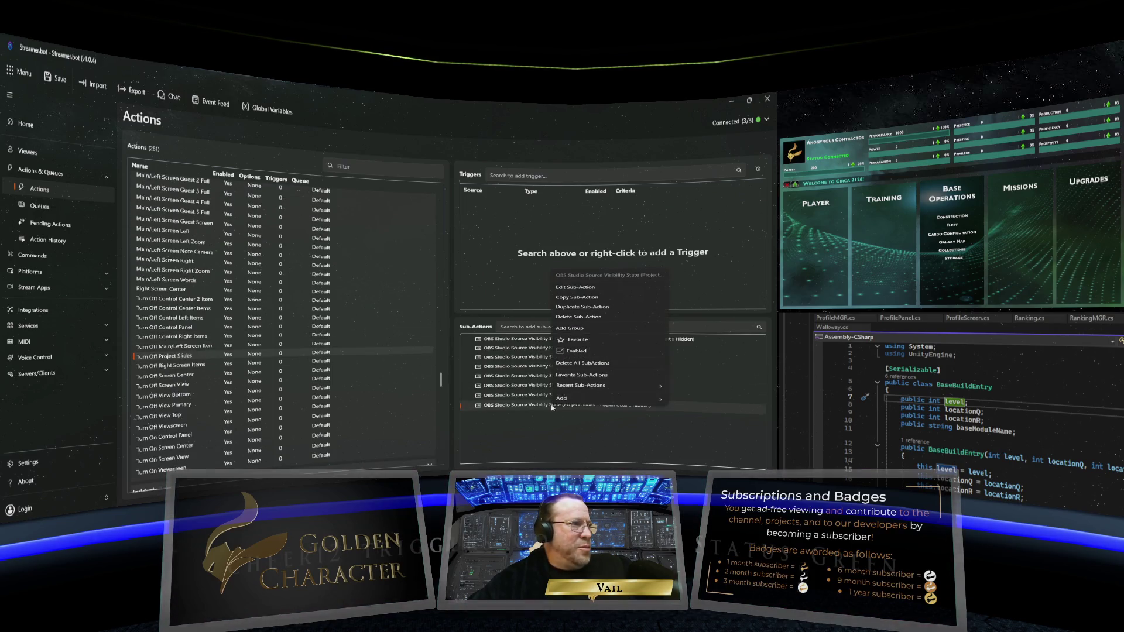
Duplicate the HyperFocus Hidden sub-action and retarget the copy to the Circa 2126 source
{"action": "left_click", "coordinate": [586, 310]}
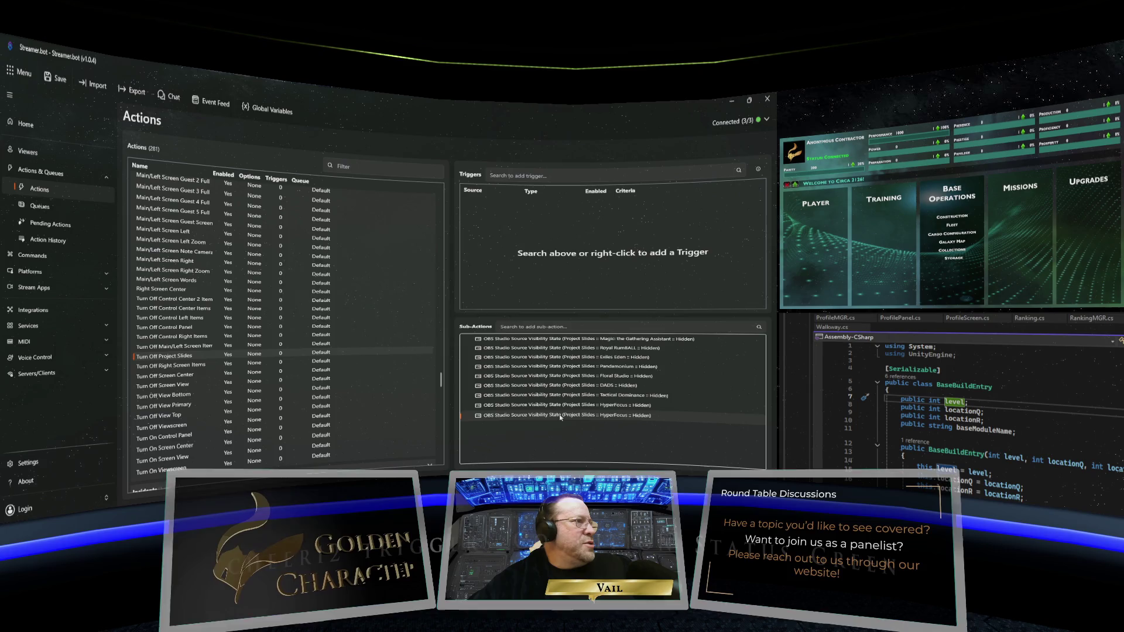
{"action": "double_click", "coordinate": [560, 415]}
{"action": "left_click", "coordinate": [494, 297]}
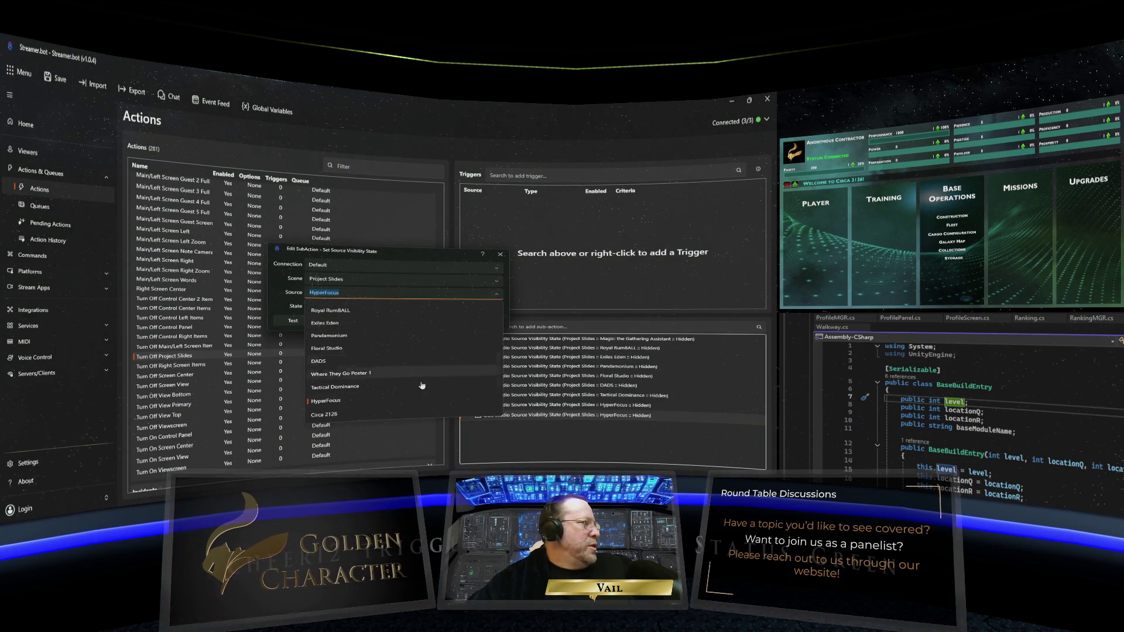
{"action": "left_click", "coordinate": [403, 405]}
{"action": "left_click", "coordinate": [443, 321]}
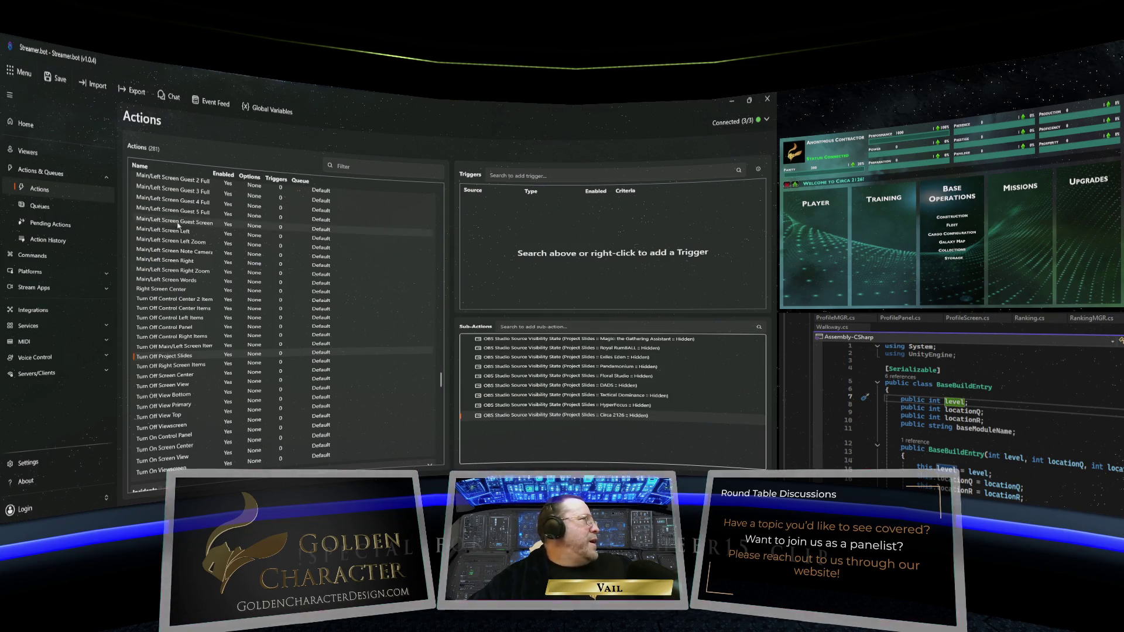
Collapse the Displays group and minimise Streamer.bot
{"action": "scroll", "coordinate": [185, 228], "scroll_direction": "up", "scroll_amount": 5}
{"action": "left_click", "coordinate": [428, 278]}
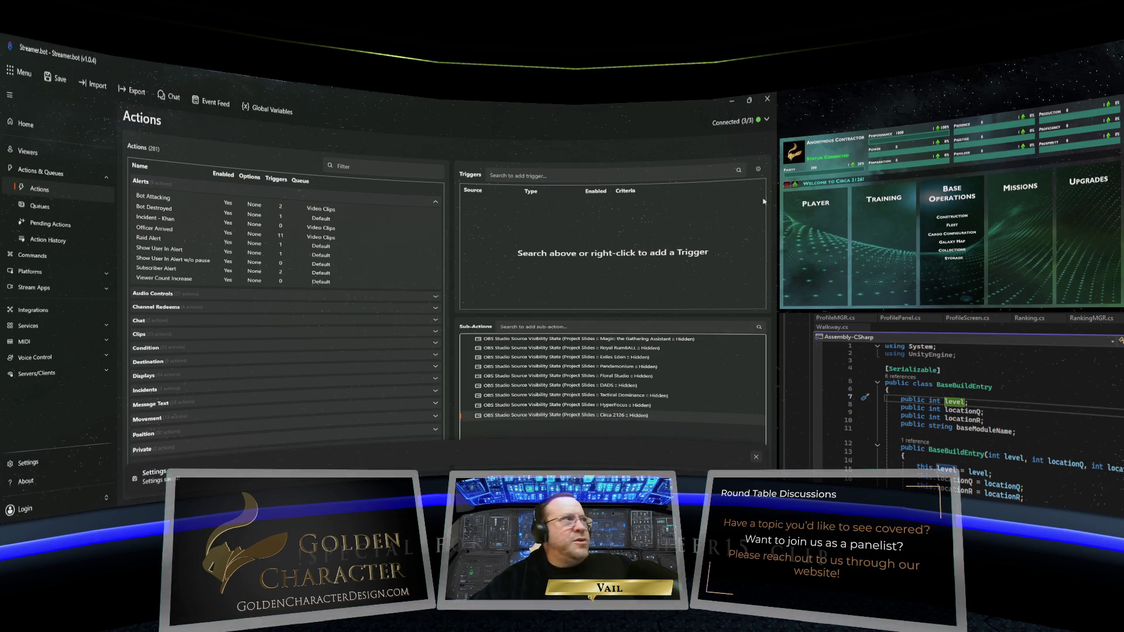
{"action": "left_click", "coordinate": [730, 102]}
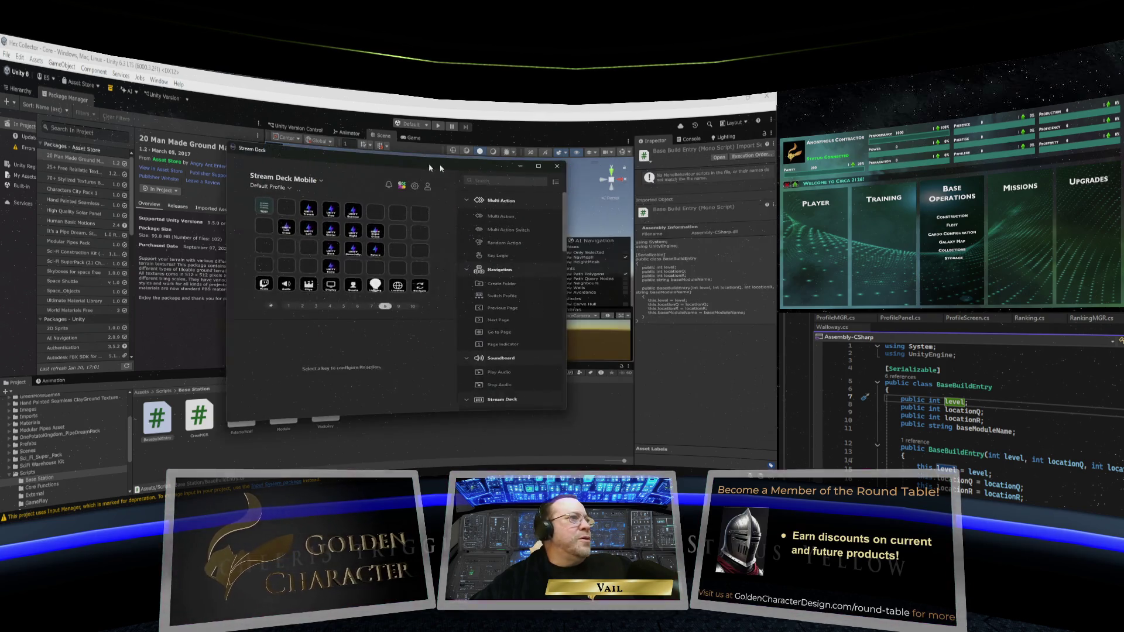
Maximise Stream Deck and move the Hyper Focus and D.A.D.S. keys so slot 2 is empty
{"action": "left_click", "coordinate": [518, 166]}
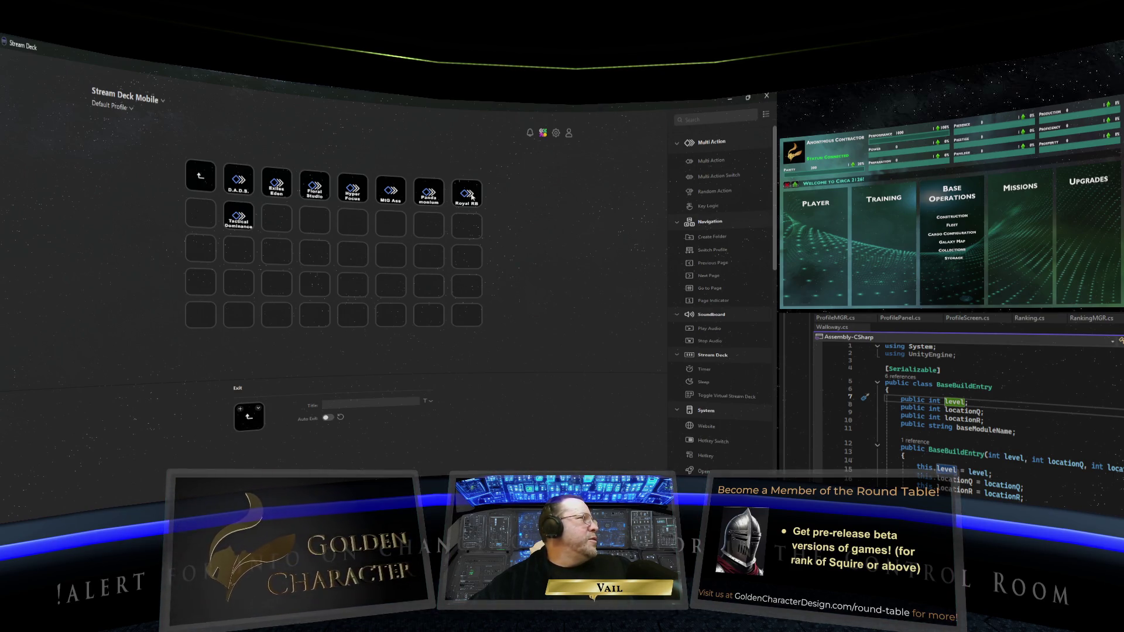
{"action": "mouse_move", "coordinate": [473, 197]}
{"action": "left_mouse_down"}
{"action": "mouse_move", "coordinate": [296, 186]}
{"action": "mouse_move", "coordinate": [314, 187]}
{"action": "left_mouse_up"}
{"action": "left_click_drag", "start_coordinate": [240, 187], "coordinate": [274, 189]}
Paste a copy of the D.A.D.S. key into the empty second slot
{"action": "right_click", "coordinate": [276, 188]}
{"action": "key", "text": "Escape"}
{"action": "left_click", "coordinate": [243, 189]}
{"action": "right_click", "coordinate": [243, 189]}
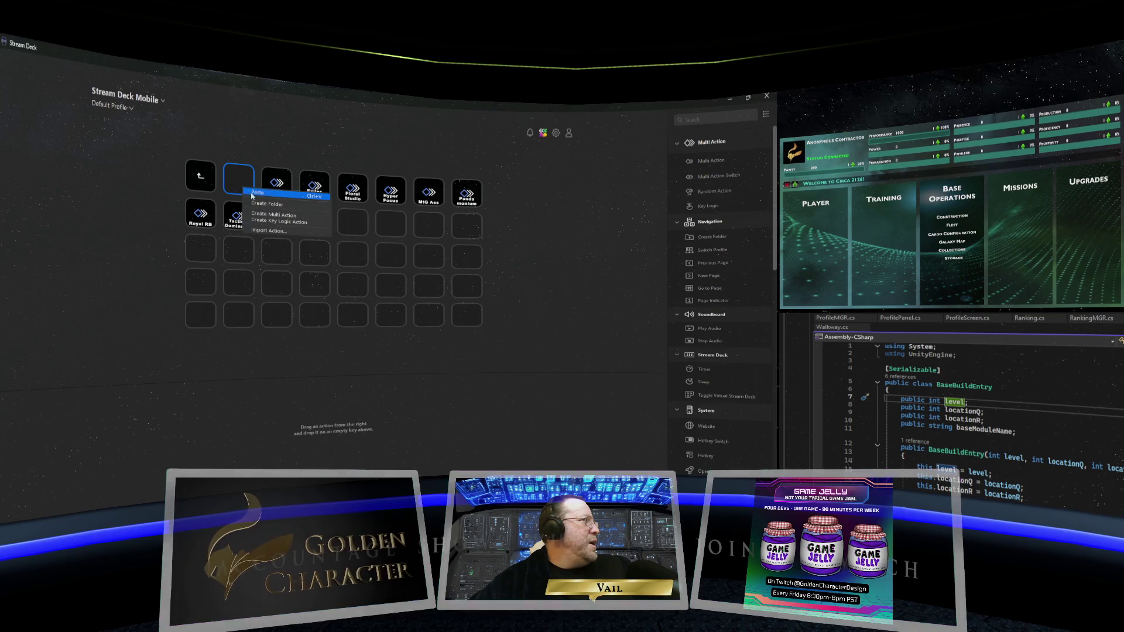
{"action": "left_click", "coordinate": [246, 195]}
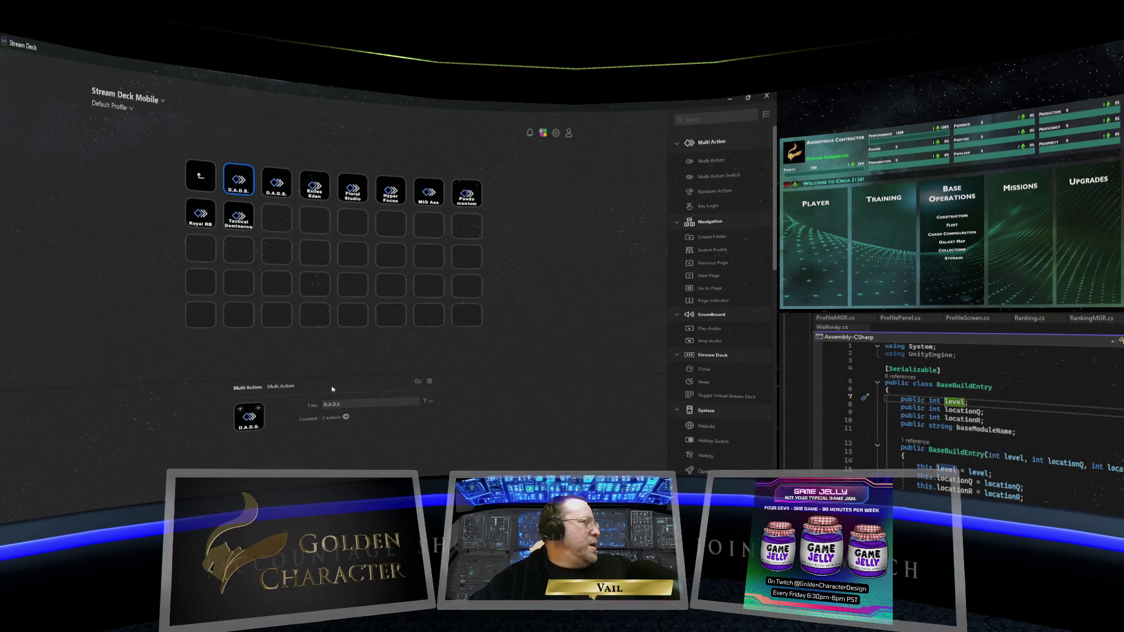
Retitle the new key 'Circa 2126' on two lines and open its OBS visibility action
{"action": "left_click_drag", "start_coordinate": [354, 402], "coordinate": [307, 400]}
{"action": "type", "text": "Circa"}
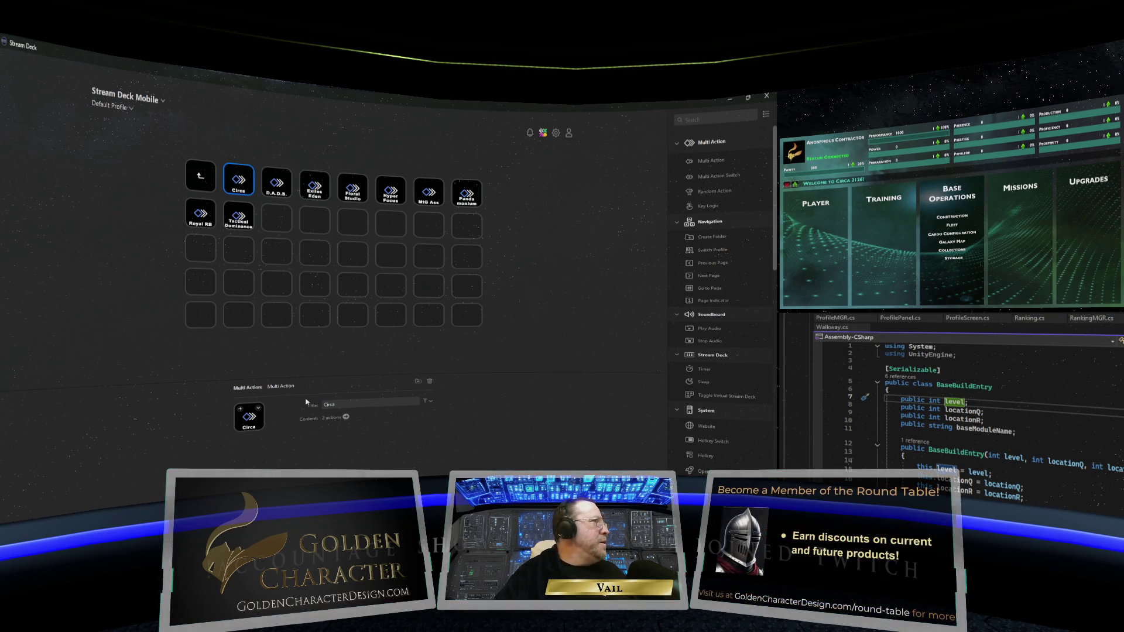
{"action": "key", "text": "Return"}
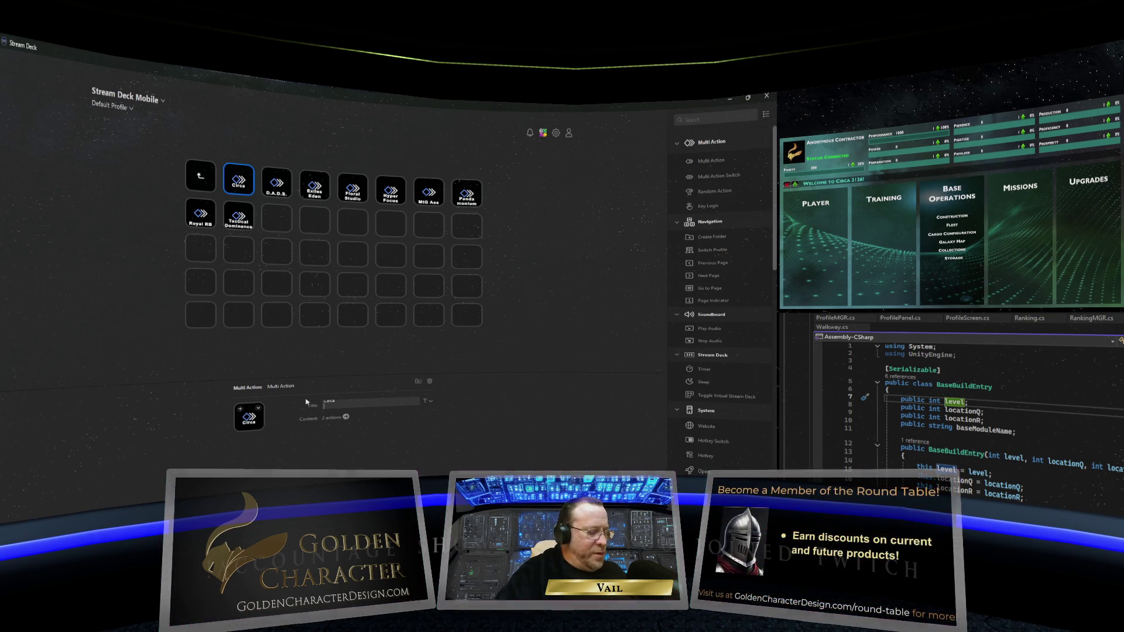
{"action": "type", "text": "2126"}
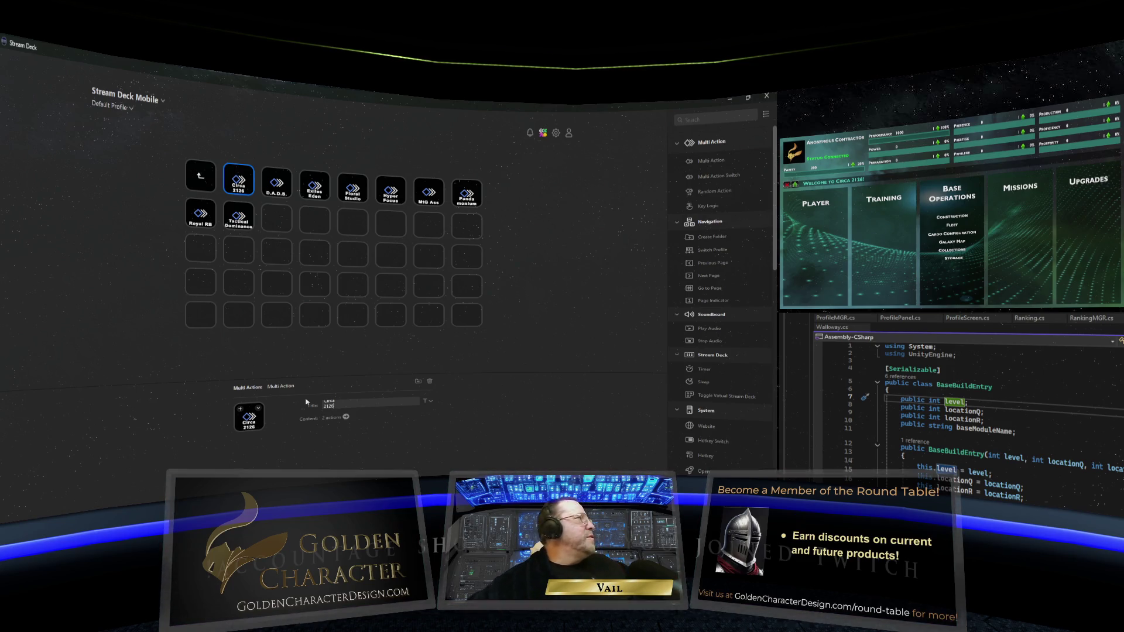
{"action": "left_click", "coordinate": [346, 416]}
{"action": "left_click", "coordinate": [156, 151]}
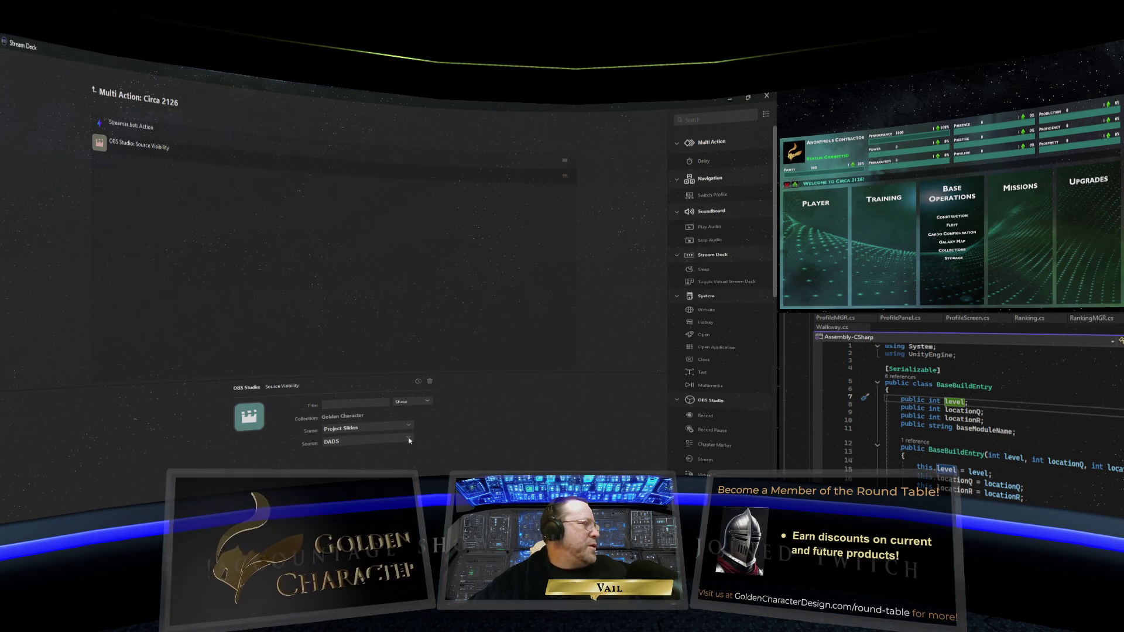
Set the key's OBS visibility source to Circa 2126, then minimise Stream Deck
{"action": "left_click", "coordinate": [408, 440]}
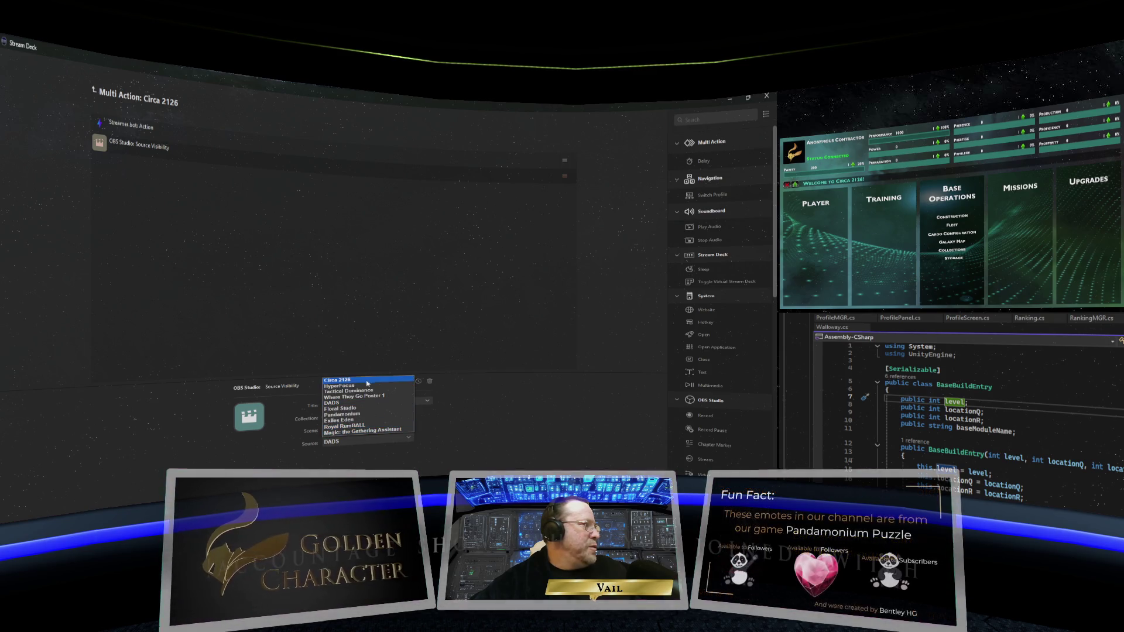
{"action": "left_click", "coordinate": [367, 381]}
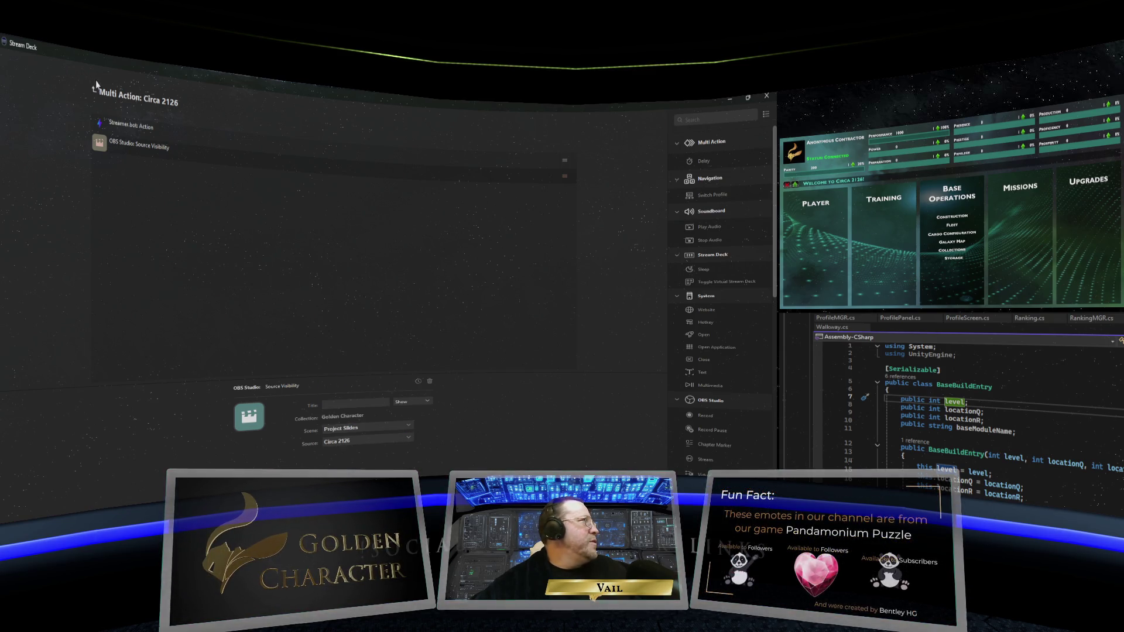
{"action": "left_click", "coordinate": [94, 90]}
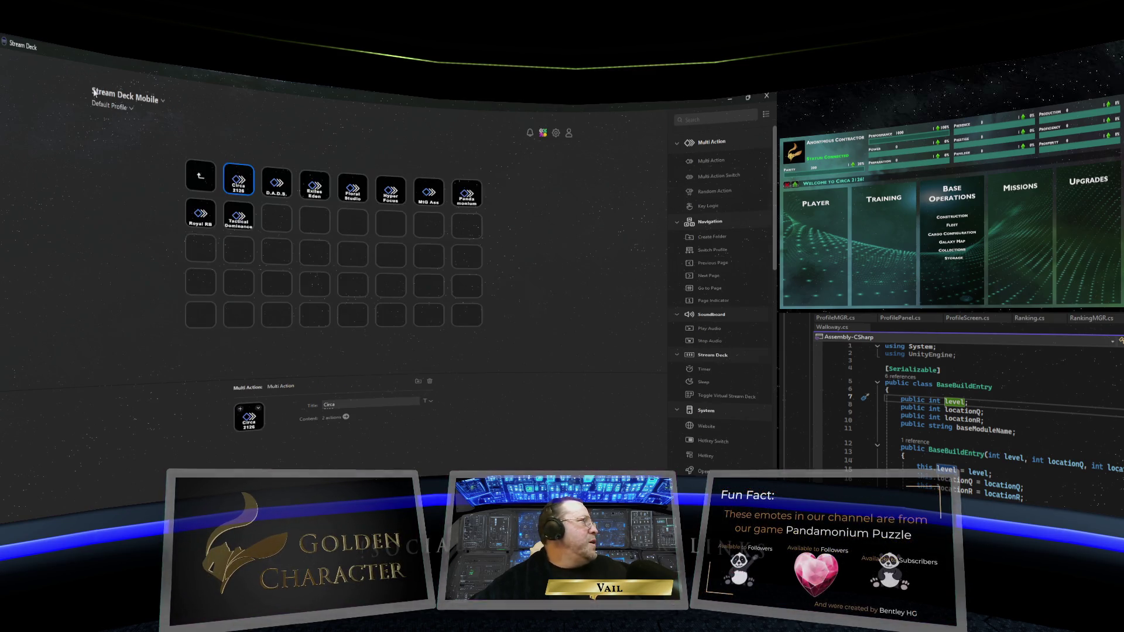
{"action": "left_click", "coordinate": [729, 101]}
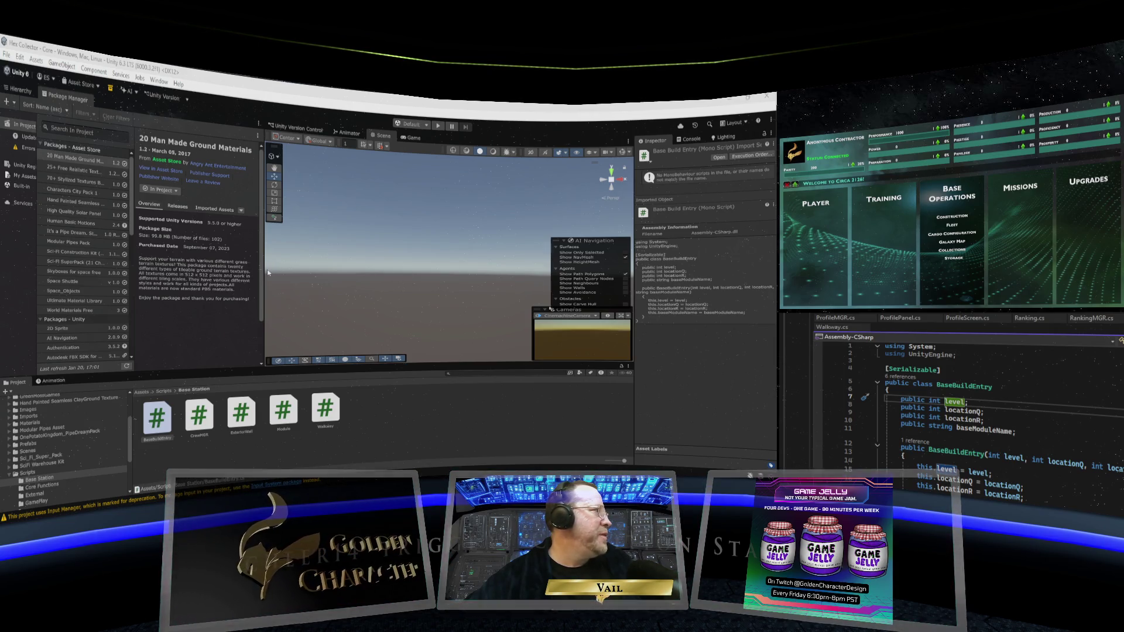
Maximise the Game view and enter Play mode to load the Hex Collector lobby
{"action": "left_click_drag", "start_coordinate": [264, 269], "coordinate": [133, 276]}
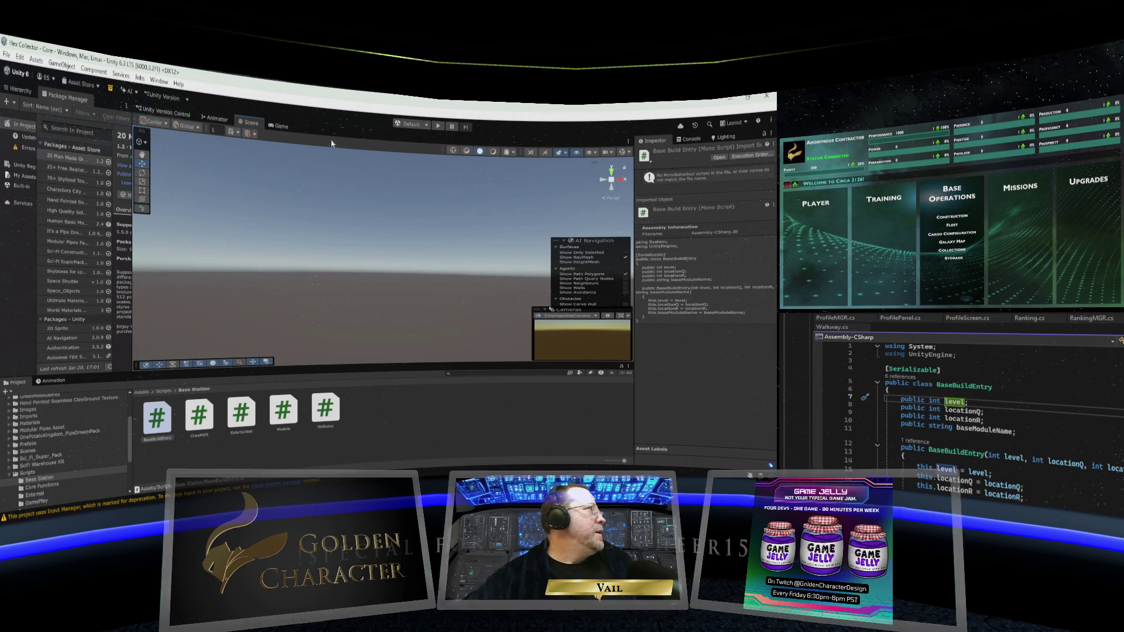
{"action": "left_click", "coordinate": [283, 129]}
{"action": "right_click", "coordinate": [284, 129]}
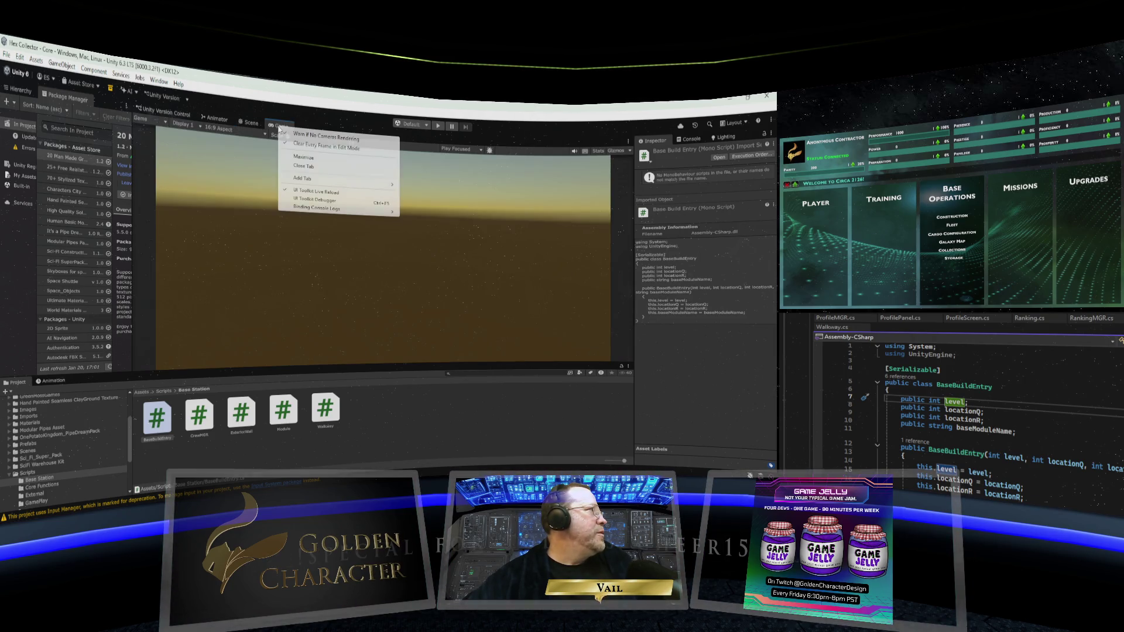
{"action": "left_click", "coordinate": [296, 156]}
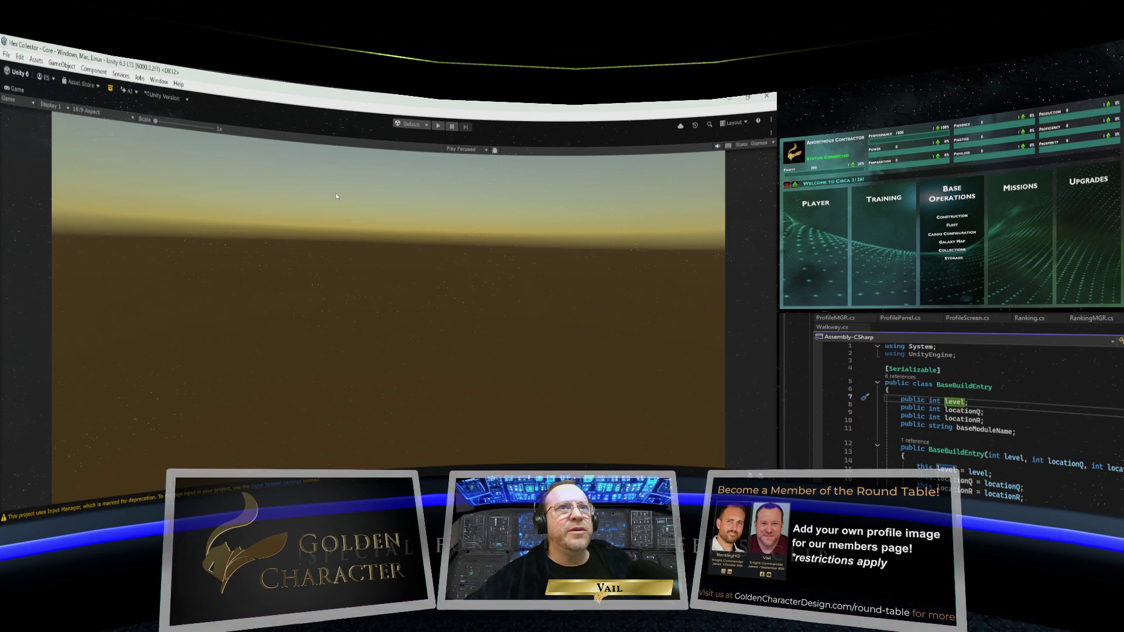
{"action": "left_click", "coordinate": [437, 126]}
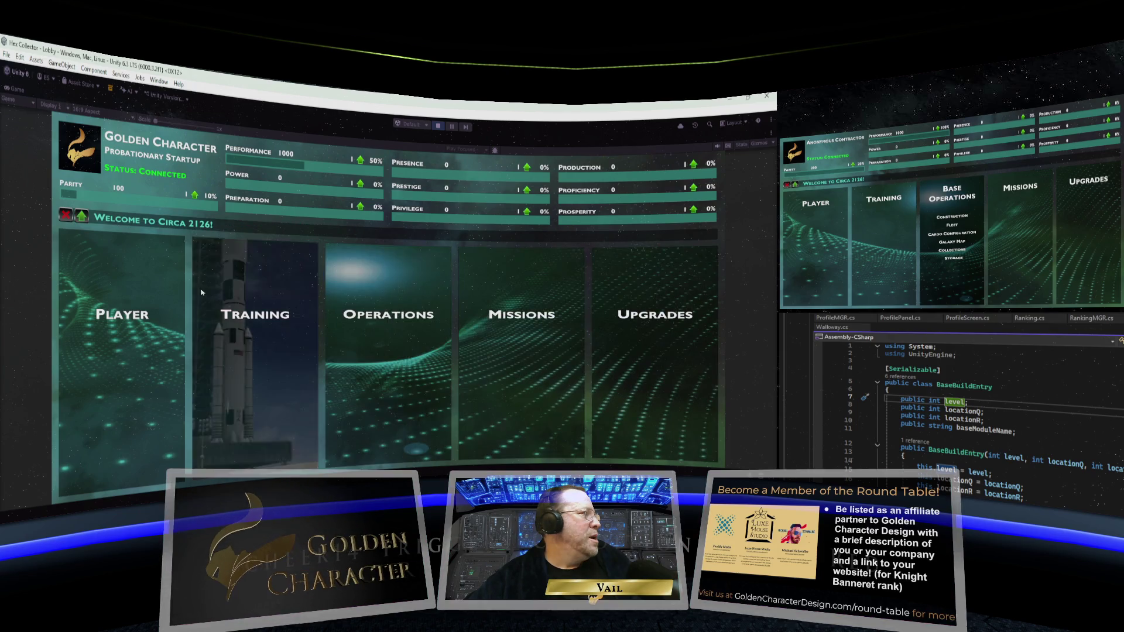
{"action": "left_click", "coordinate": [142, 309]}
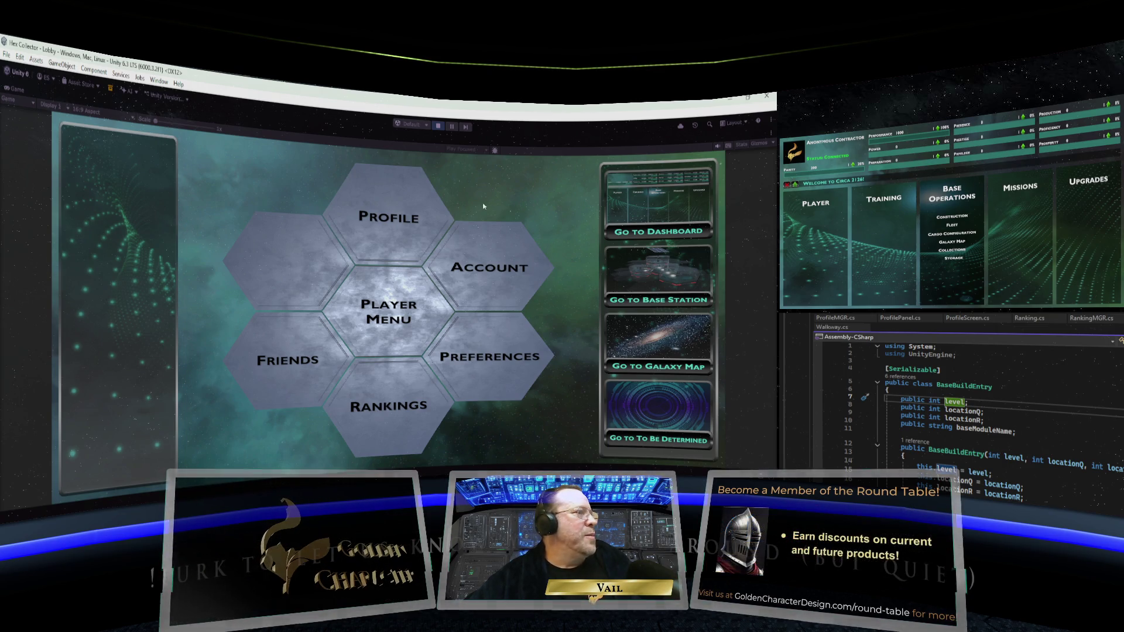
{"action": "left_click", "coordinate": [398, 240]}
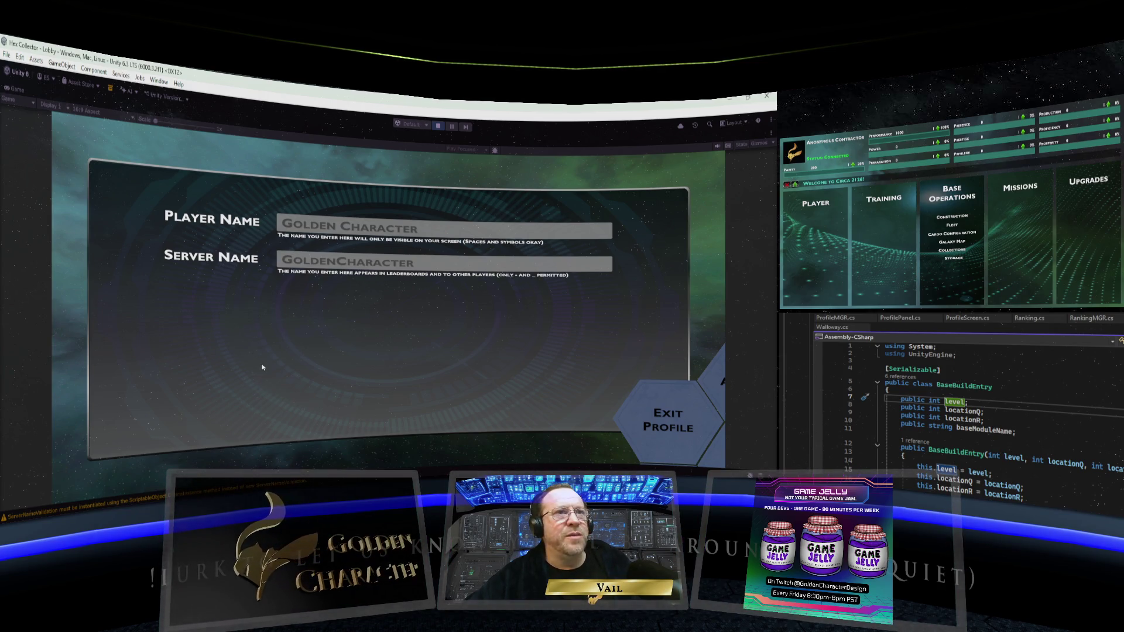
{"action": "left_click", "coordinate": [712, 450]}
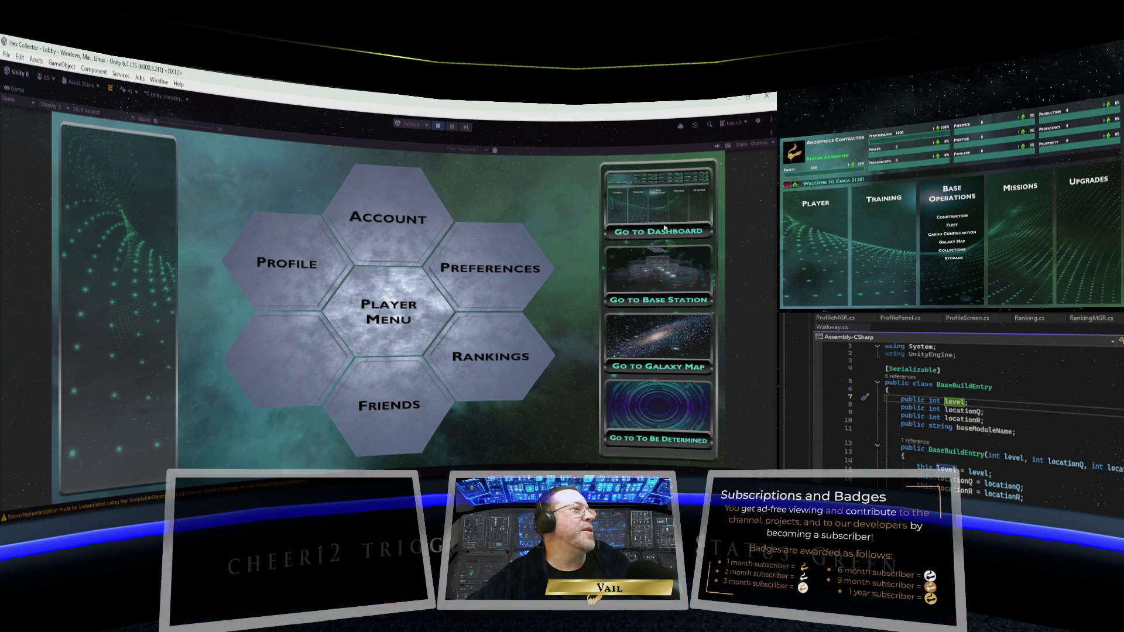
{"action": "left_click", "coordinate": [664, 230]}
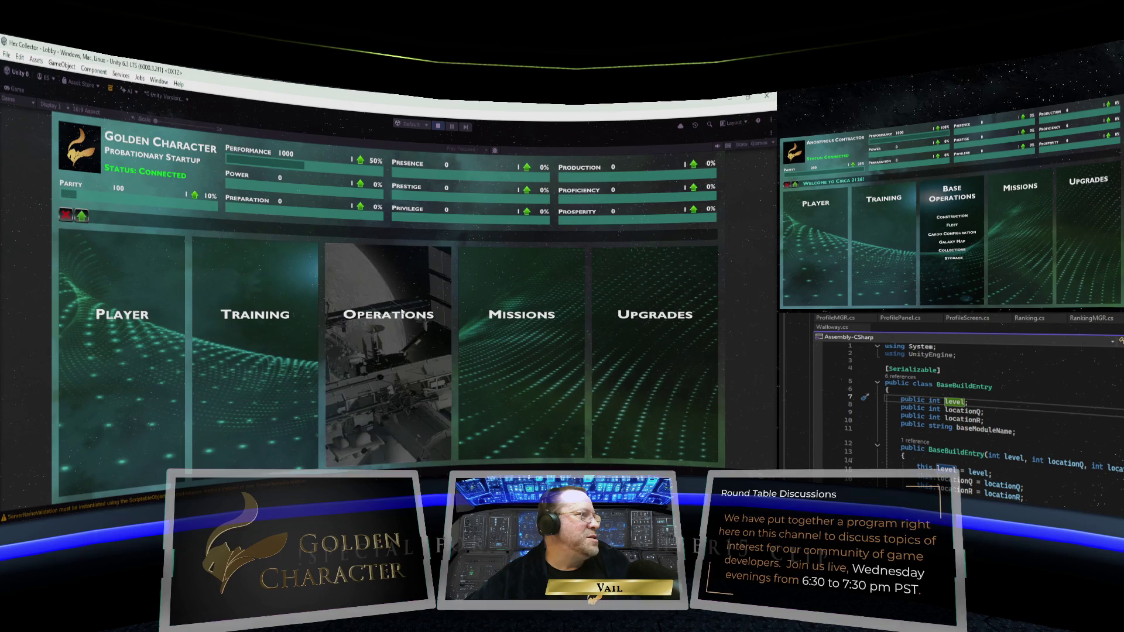
{"action": "left_click", "coordinate": [392, 313]}
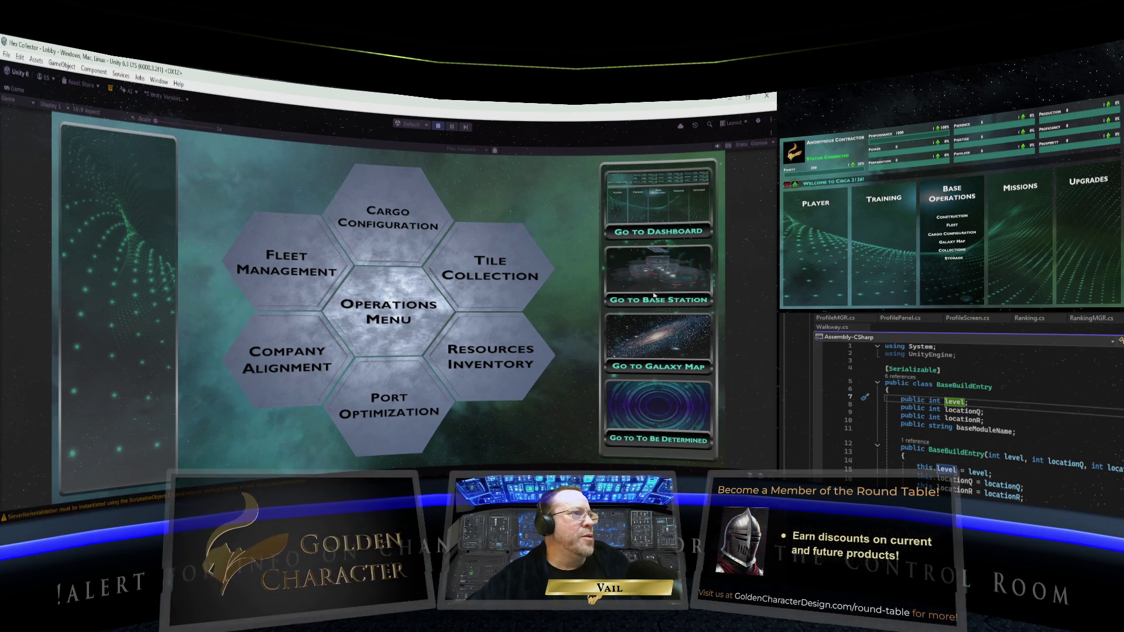
Travel from the lobby dashboard to the Base Station scene
{"action": "left_click", "coordinate": [660, 301]}
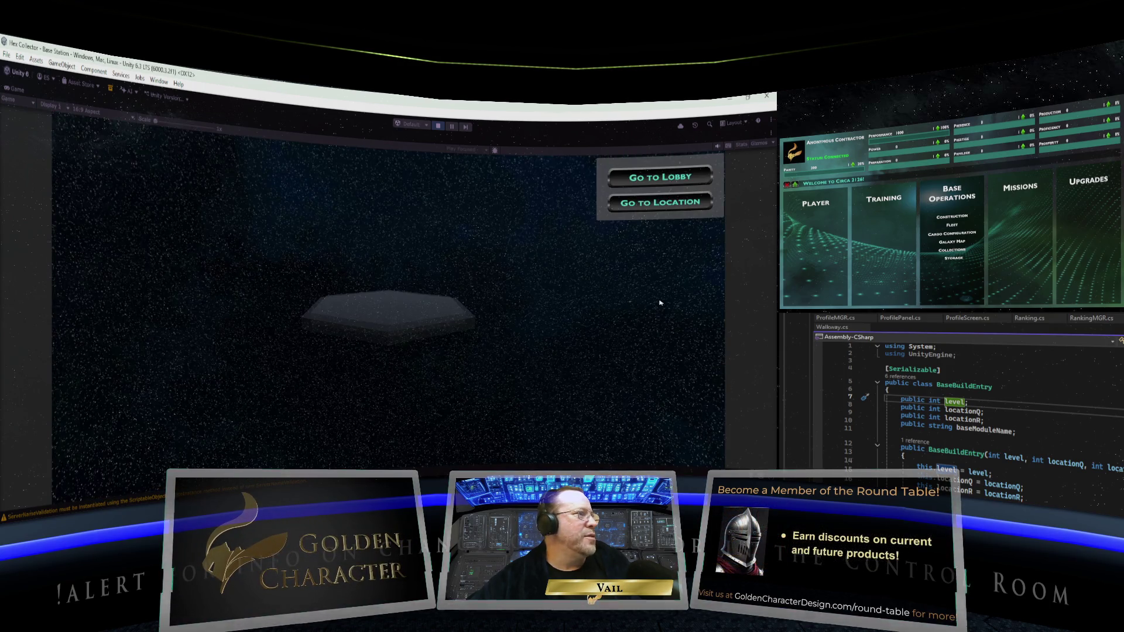
Open the base on the hexagon platform, then quit after the fatal error
{"action": "left_click", "coordinate": [373, 302]}
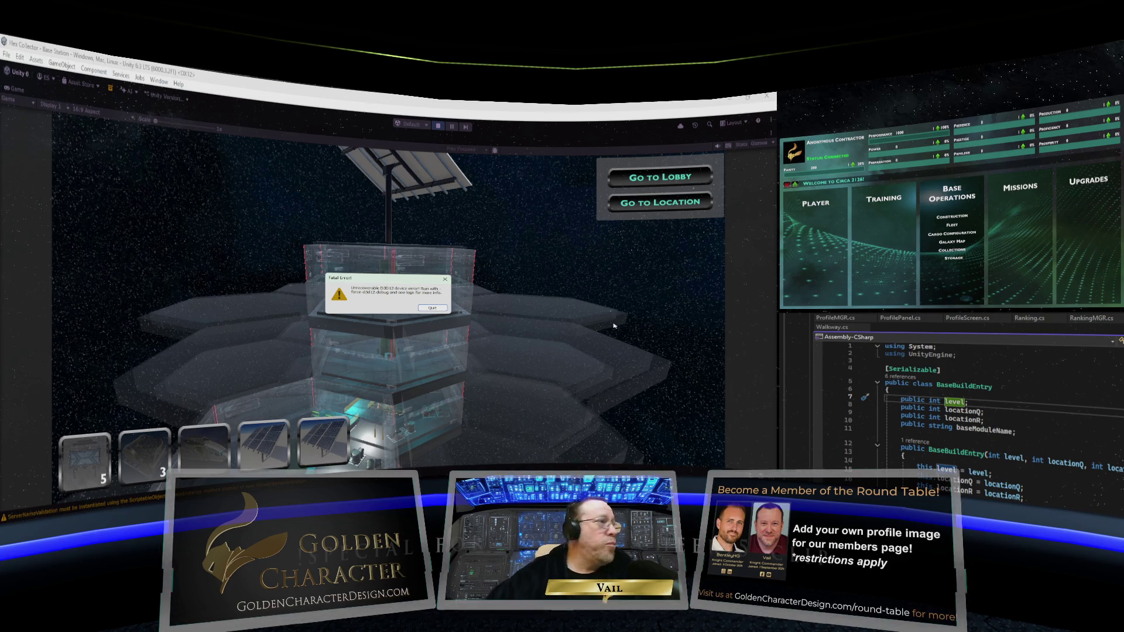
{"action": "left_click", "coordinate": [438, 308]}
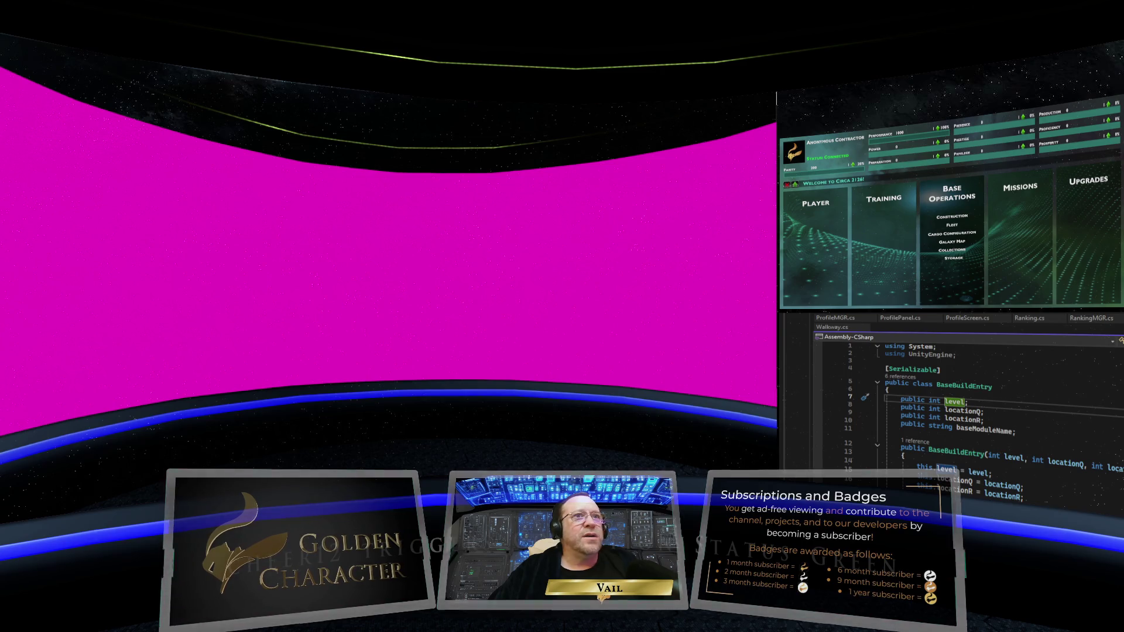
Move the Unity Hub window onto the centre monitor with Win+Shift+Left
{"action": "mouse_move", "coordinate": [530, 467]}
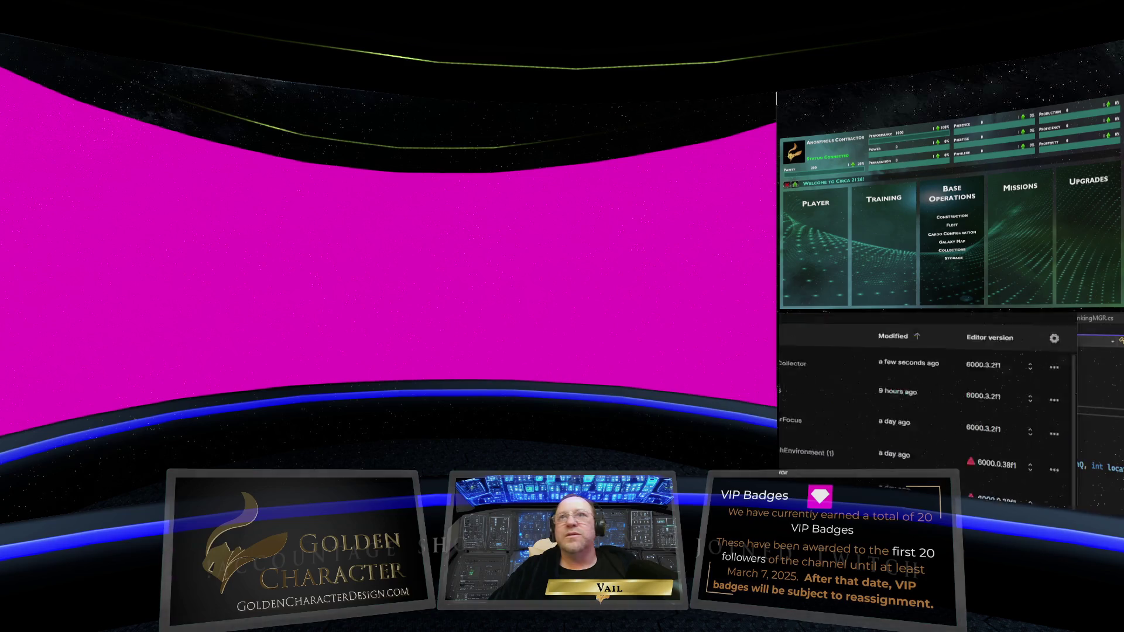
{"action": "key", "text": "super+shift+Left"}
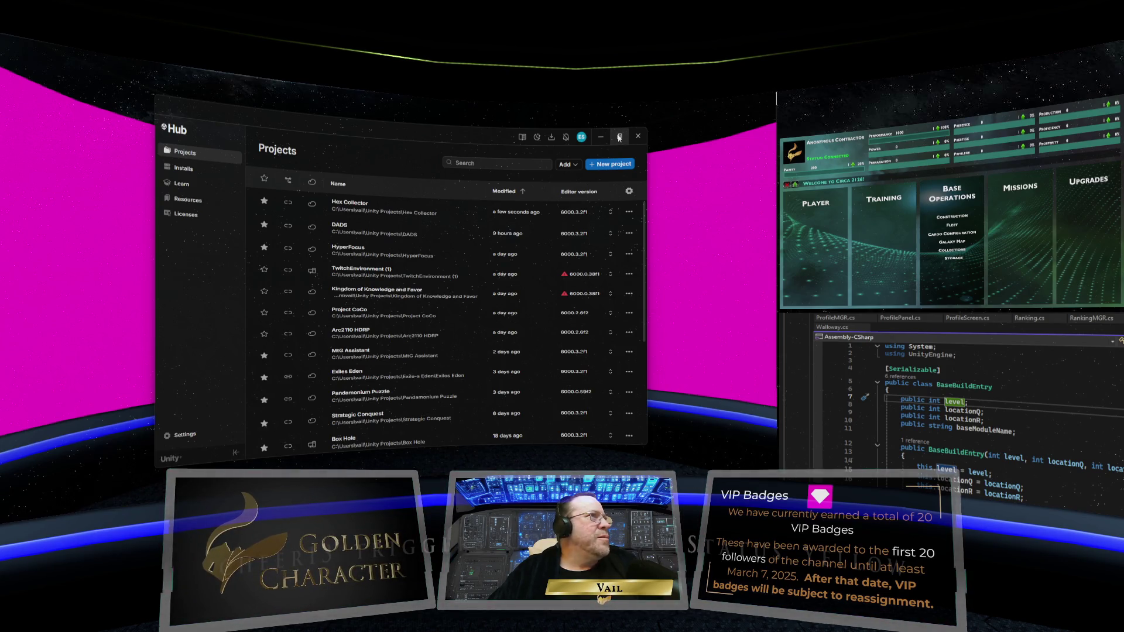
{"action": "left_click_drag", "start_coordinate": [542, 138], "coordinate": [458, 124]}
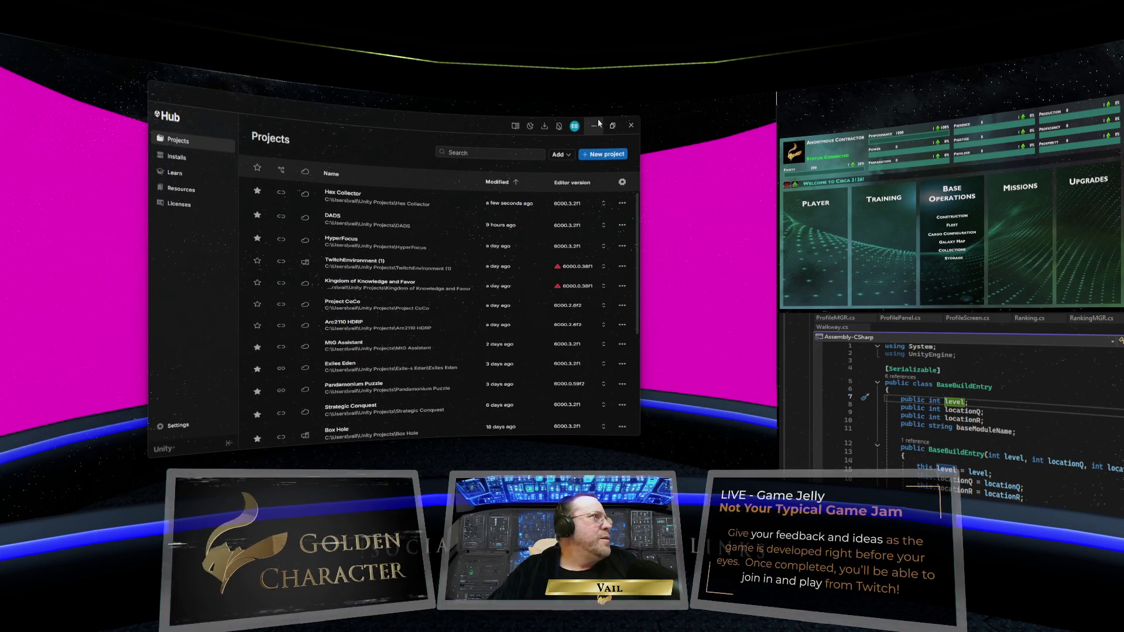
{"action": "mouse_move", "coordinate": [595, 116]}
{"action": "left_mouse_down"}
{"action": "mouse_move", "coordinate": [595, 254]}
{"action": "mouse_move", "coordinate": [595, 132]}
{"action": "mouse_move", "coordinate": [597, 167]}
{"action": "left_mouse_up"}
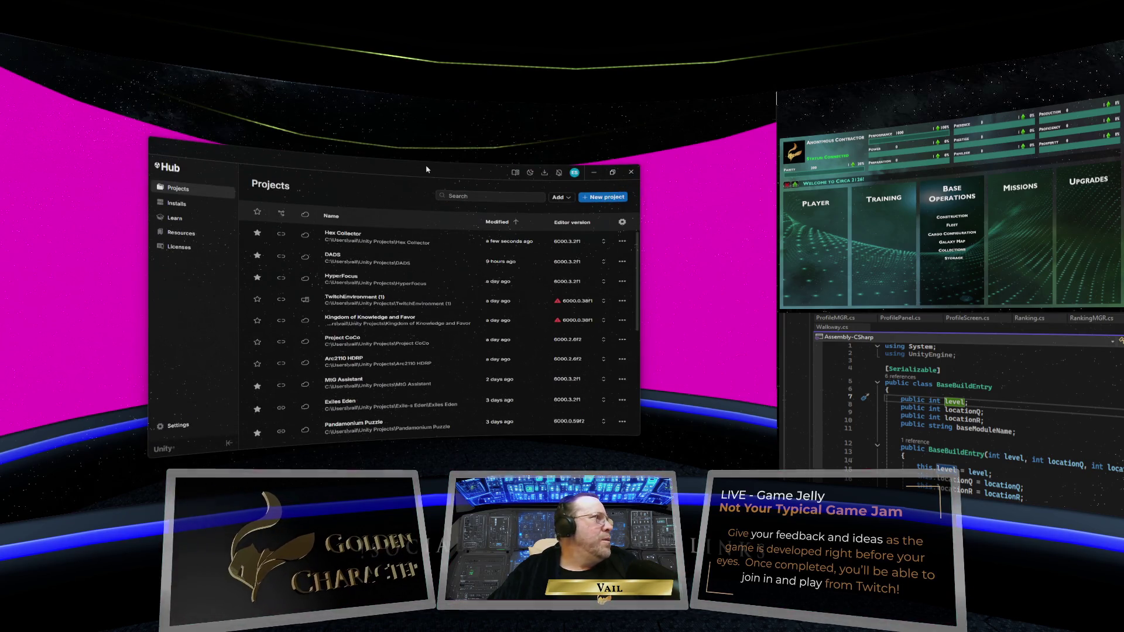
{"action": "left_click_drag", "start_coordinate": [426, 169], "coordinate": [403, 153]}
{"action": "mouse_move", "coordinate": [435, 464]}
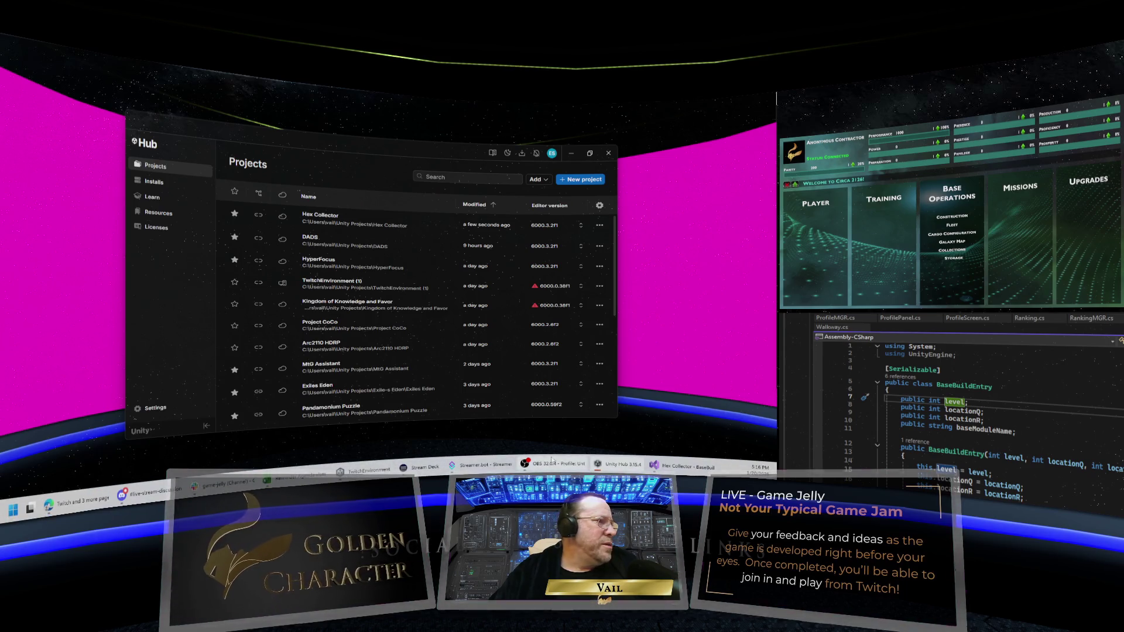
{"action": "left_click", "coordinate": [609, 157]}
{"action": "left_click", "coordinate": [13, 510]}
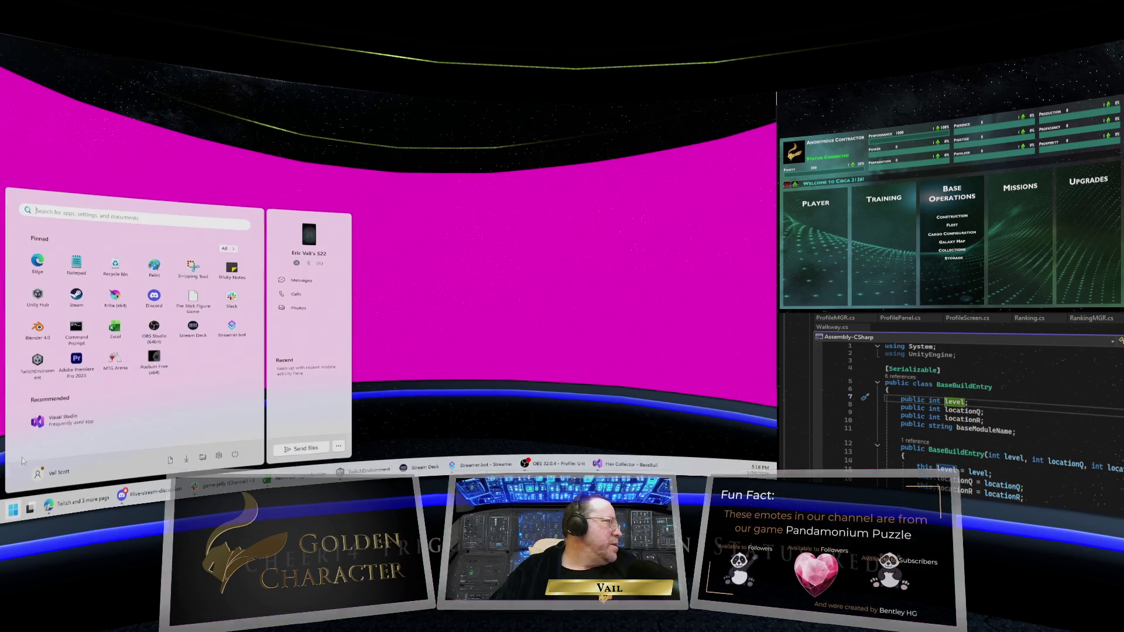
{"action": "left_click", "coordinate": [359, 254]}
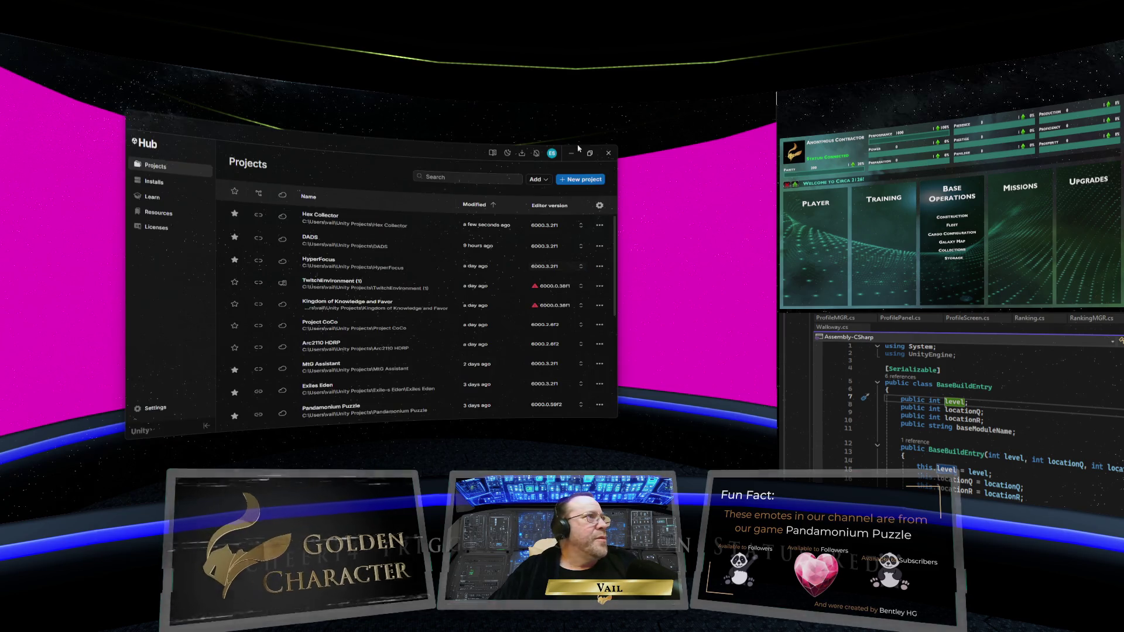
{"action": "left_click", "coordinate": [589, 156]}
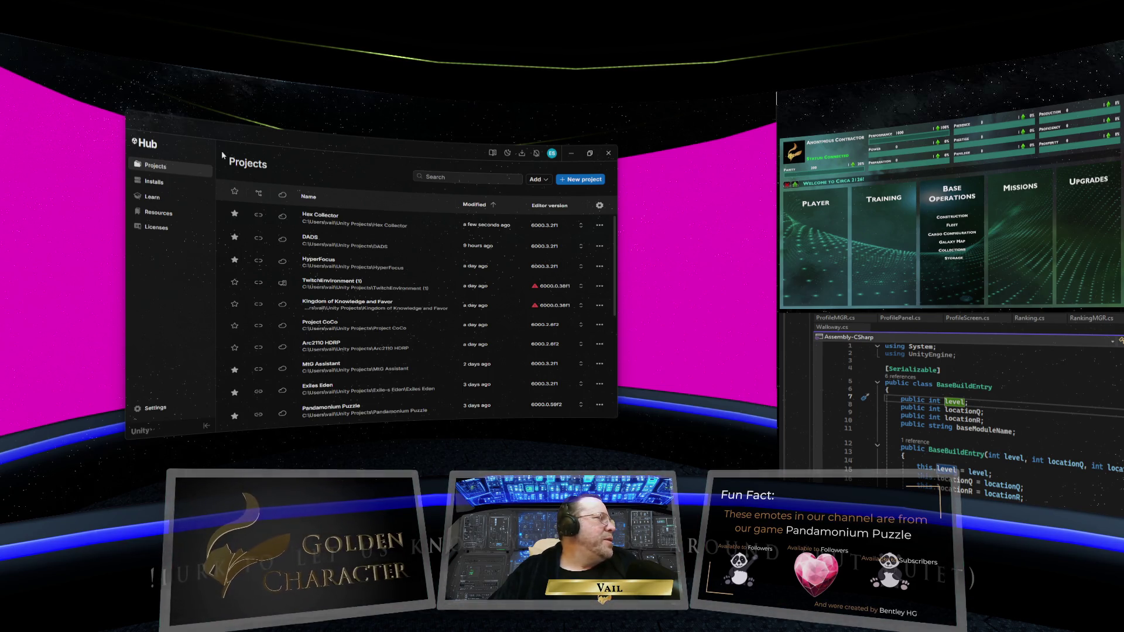
{"action": "mouse_move", "coordinate": [395, 148]}
{"action": "left_mouse_down"}
{"action": "mouse_move", "coordinate": [351, 108]}
{"action": "mouse_move", "coordinate": [271, 90]}
{"action": "left_mouse_up"}
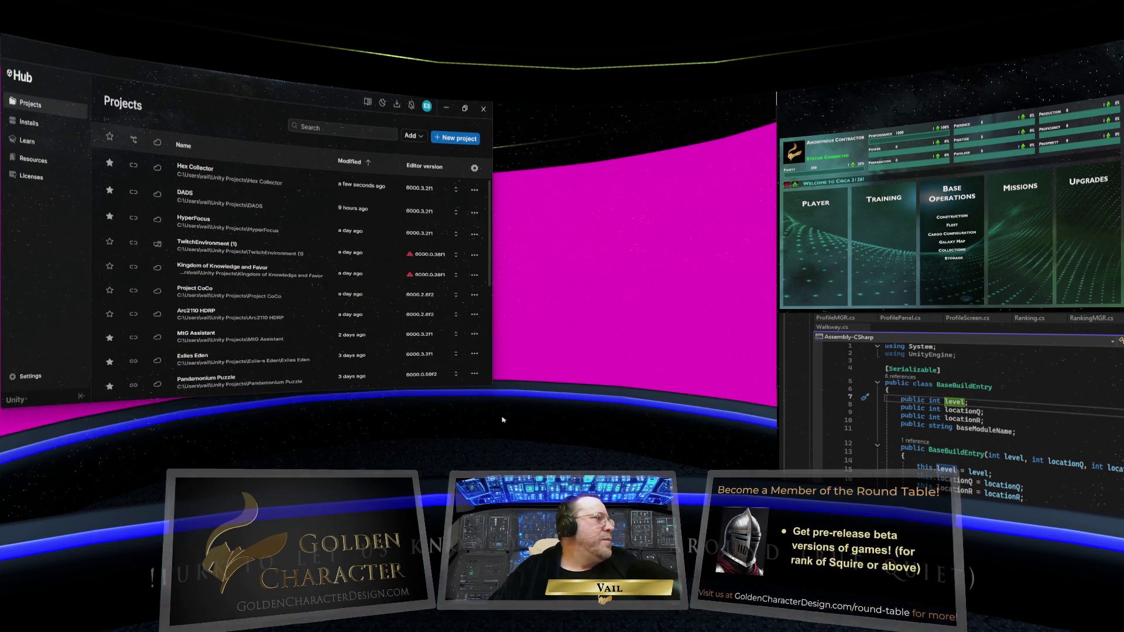
{"action": "left_click_drag", "start_coordinate": [492, 385], "coordinate": [775, 479]}
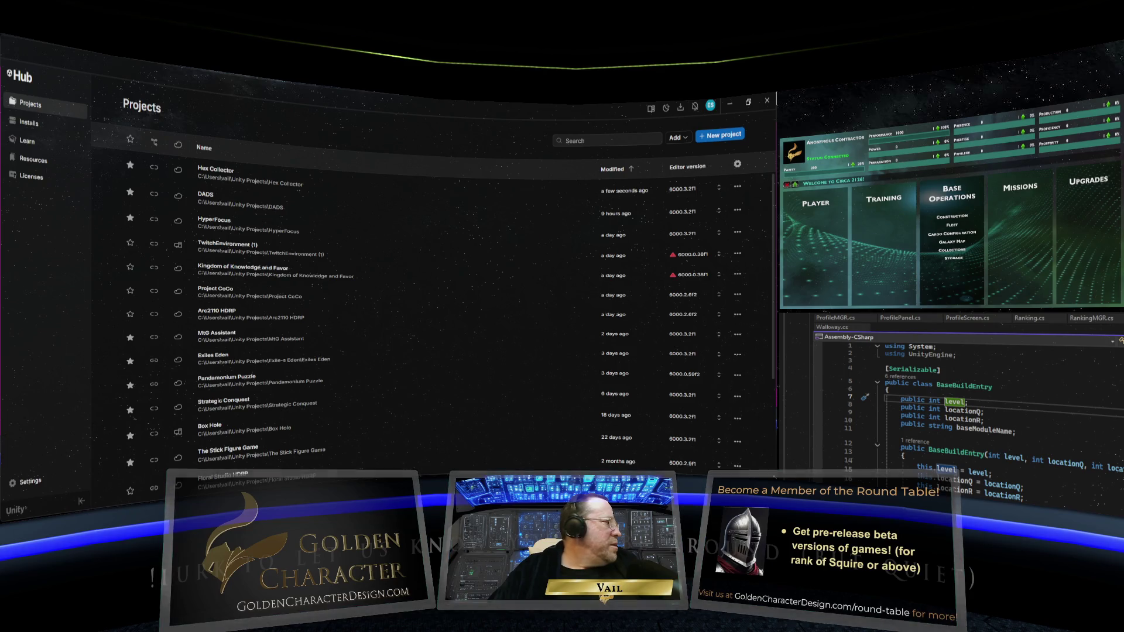
{"action": "left_click_drag", "start_coordinate": [504, 104], "coordinate": [504, 103]}
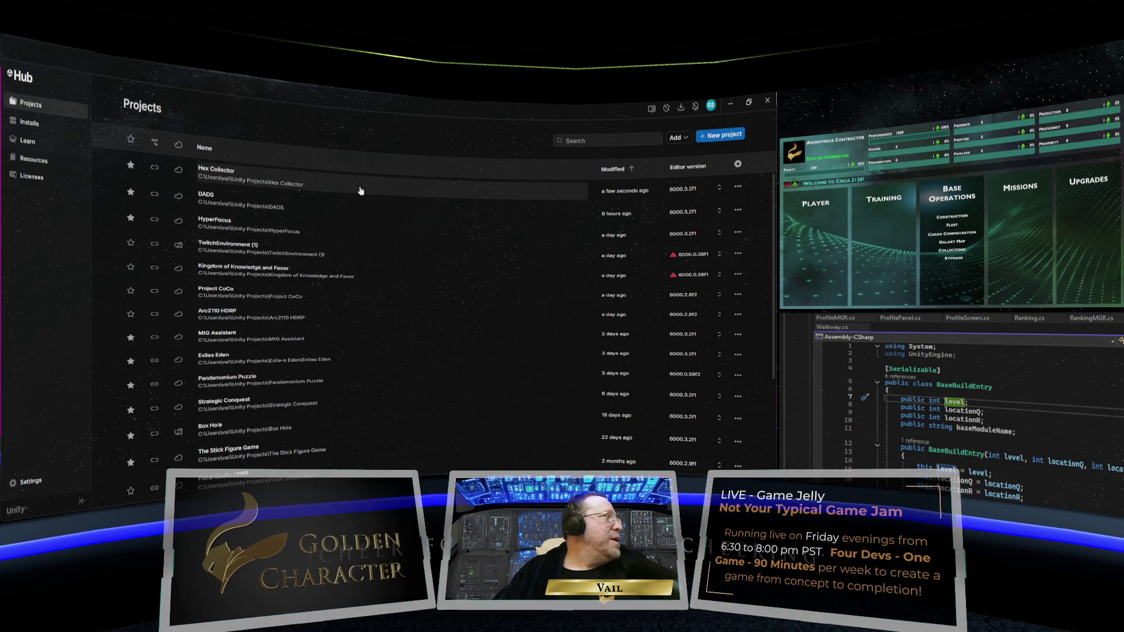
{"action": "scroll", "coordinate": [360, 191], "scroll_direction": "down", "scroll_amount": 3}
{"action": "scroll", "coordinate": [361, 191], "scroll_direction": "up", "scroll_amount": 3}
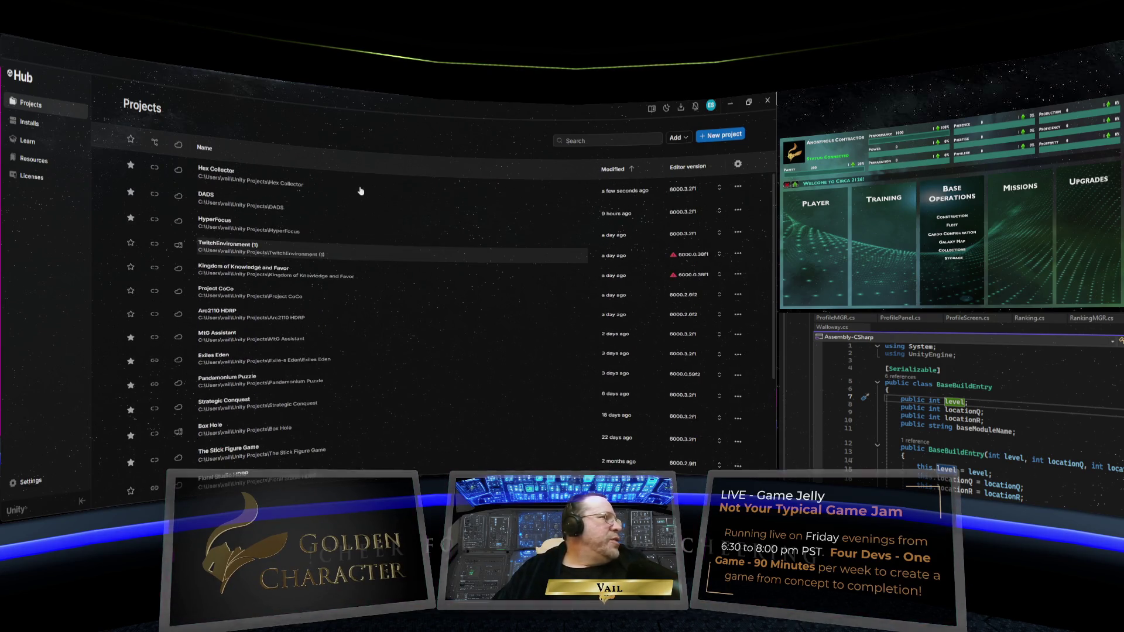
{"action": "scroll", "coordinate": [394, 199], "scroll_direction": "down", "scroll_amount": 3}
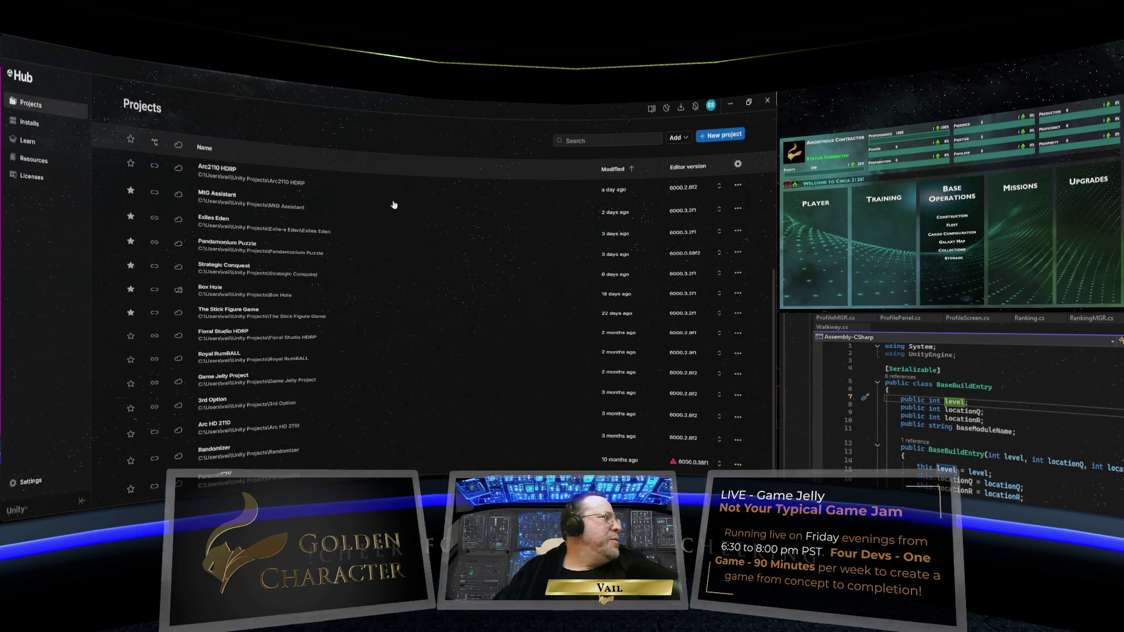
{"action": "scroll", "coordinate": [394, 204], "scroll_direction": "up", "scroll_amount": 3}
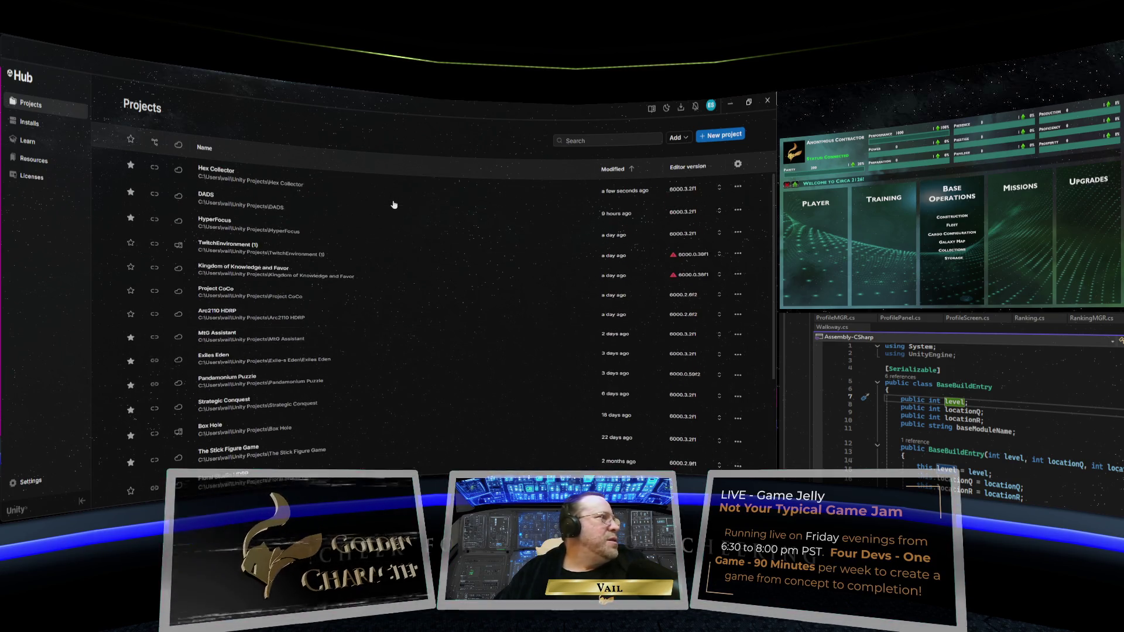
{"action": "mouse_move", "coordinate": [339, 477]}
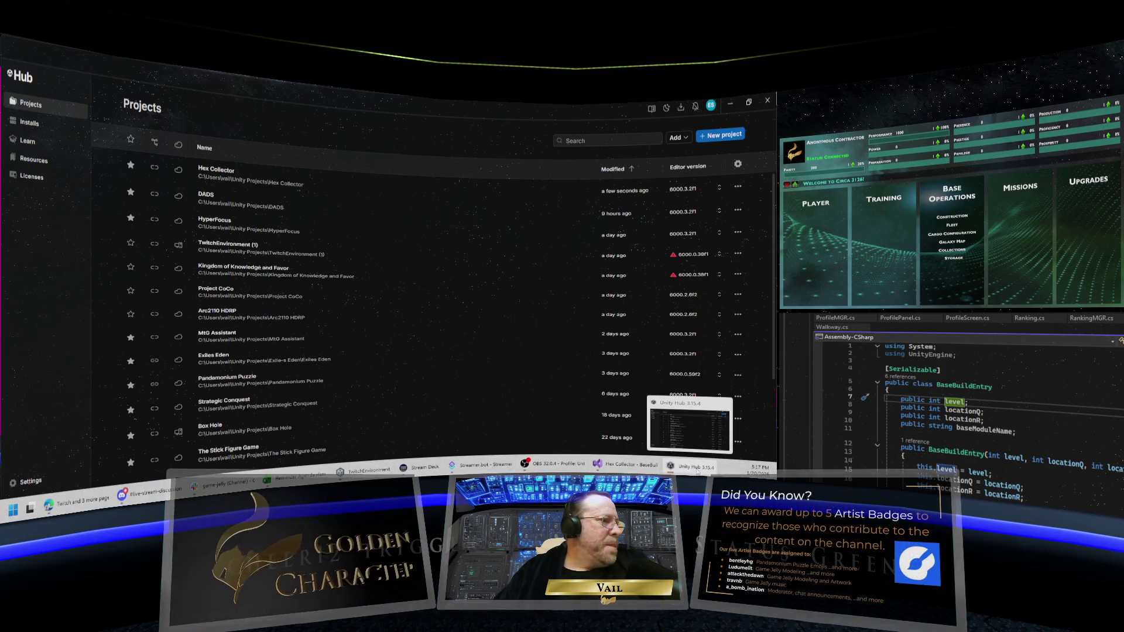
{"action": "mouse_move", "coordinate": [619, 469]}
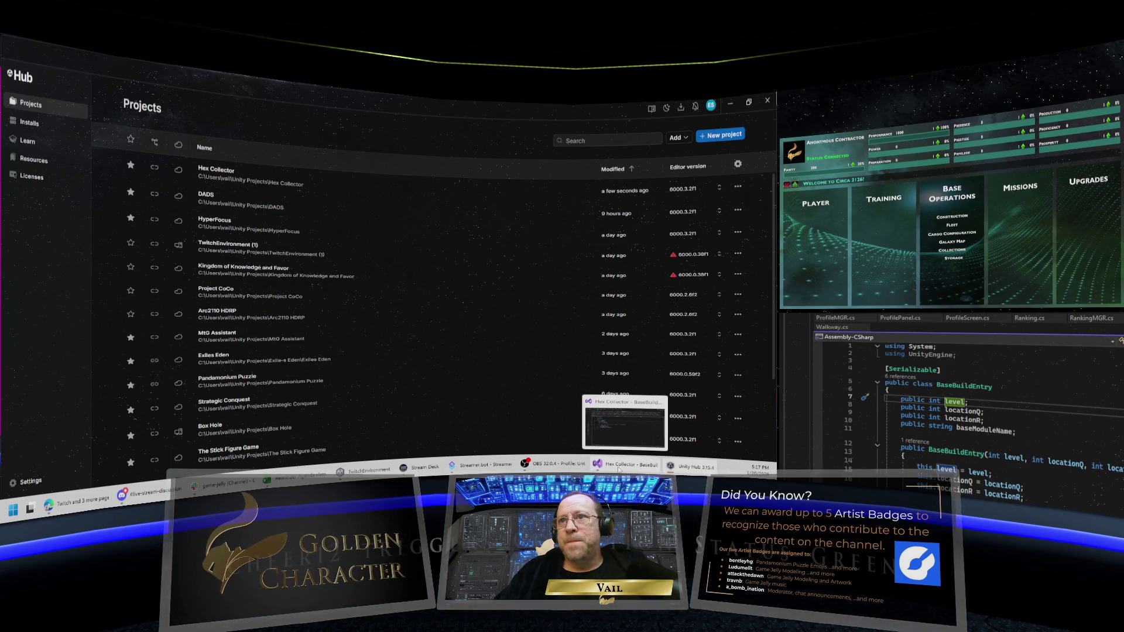
{"action": "mouse_move", "coordinate": [681, 468]}
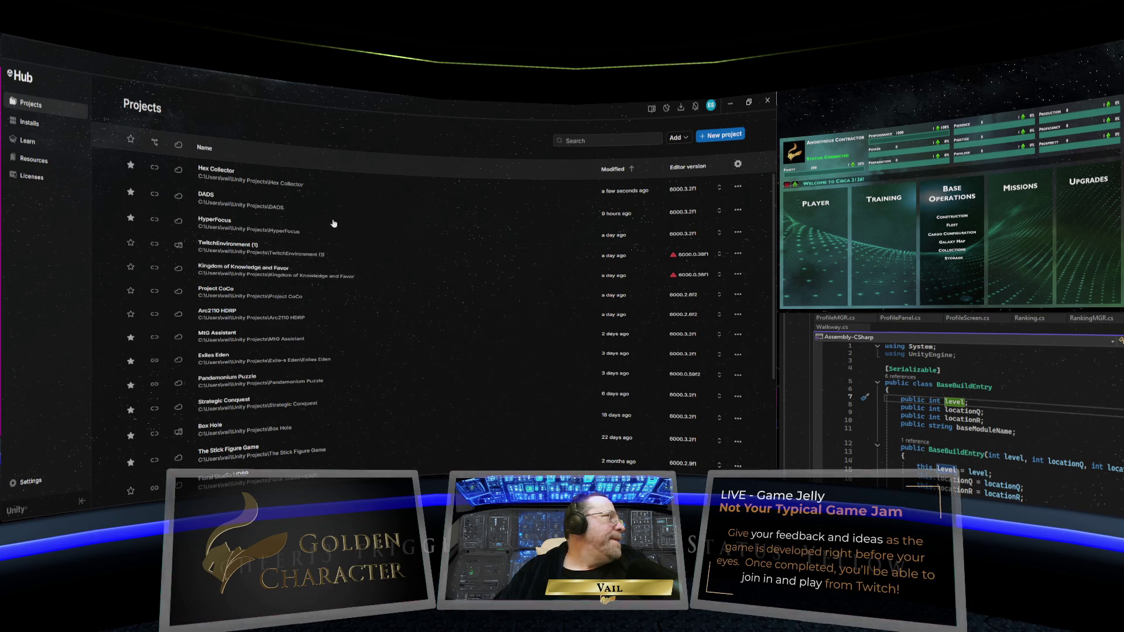
Open Hex Collector from Unity Hub, switch to the Scale tool, then go to the code editor
{"action": "left_click", "coordinate": [336, 188]}
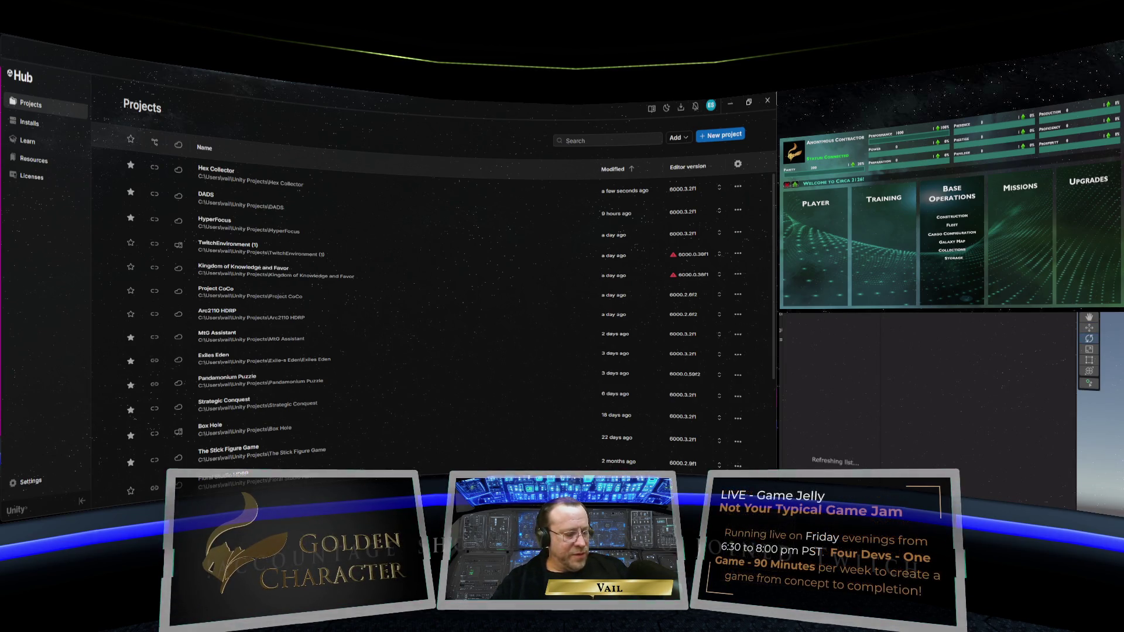
{"action": "key", "text": "r"}
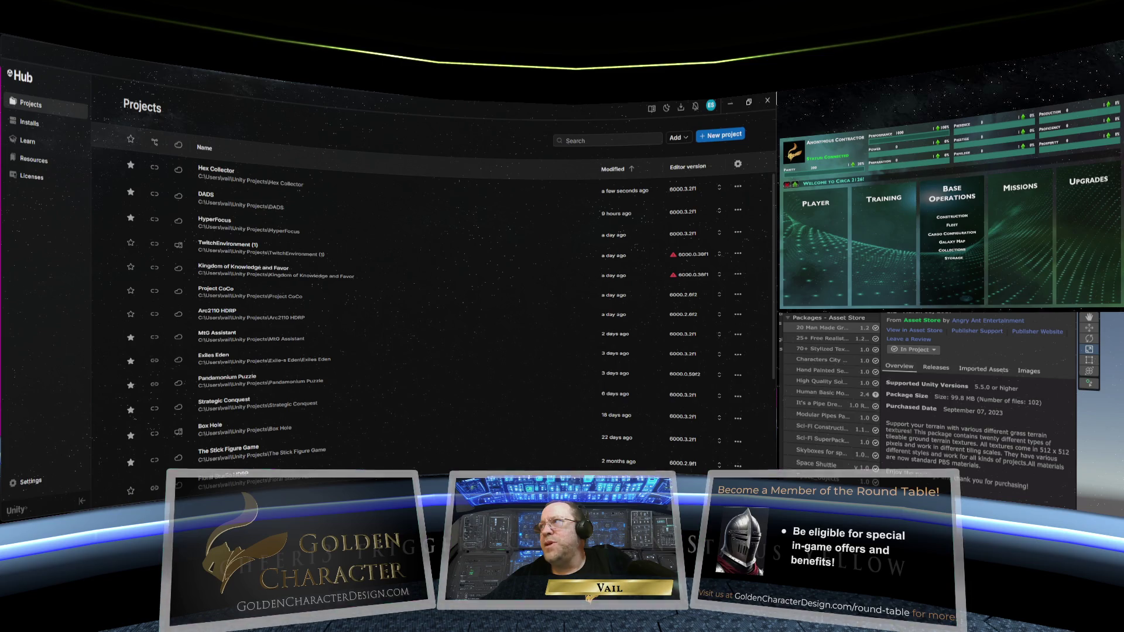
{"action": "key", "text": "alt+Tab"}
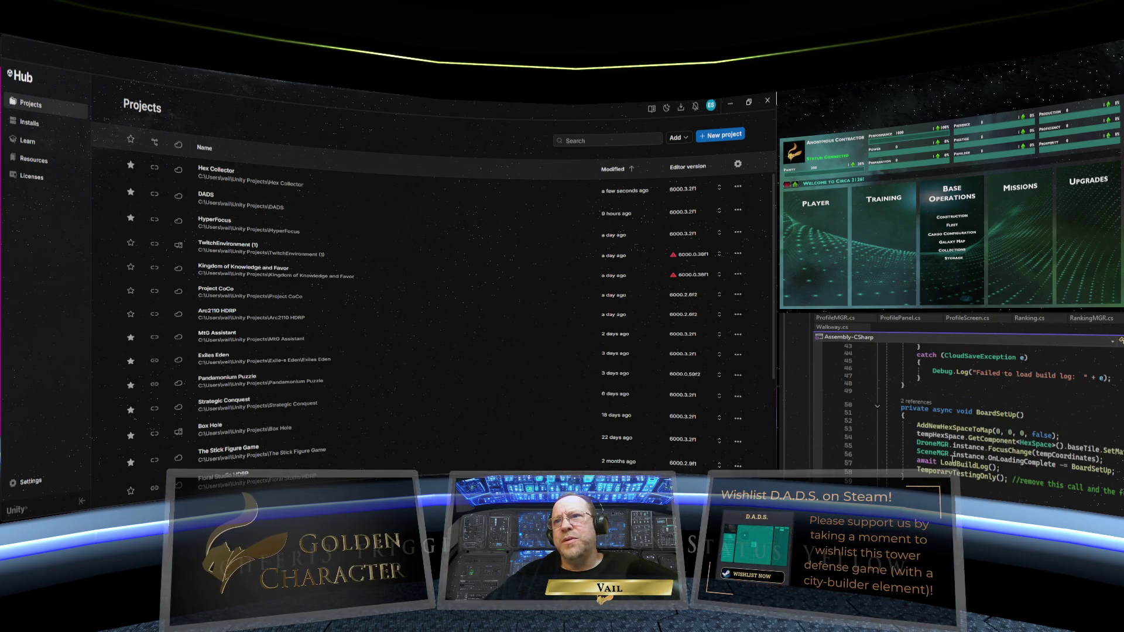
{"action": "mouse_move", "coordinate": [955, 446]}
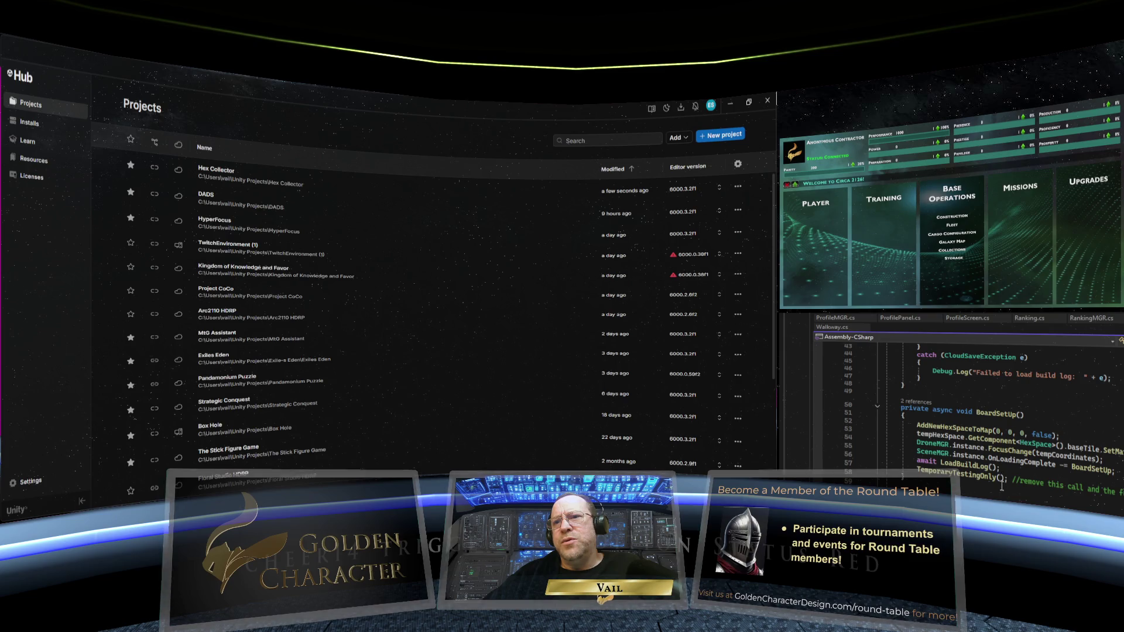
{"action": "scroll", "coordinate": [1002, 486], "scroll_direction": "down", "scroll_amount": 4}
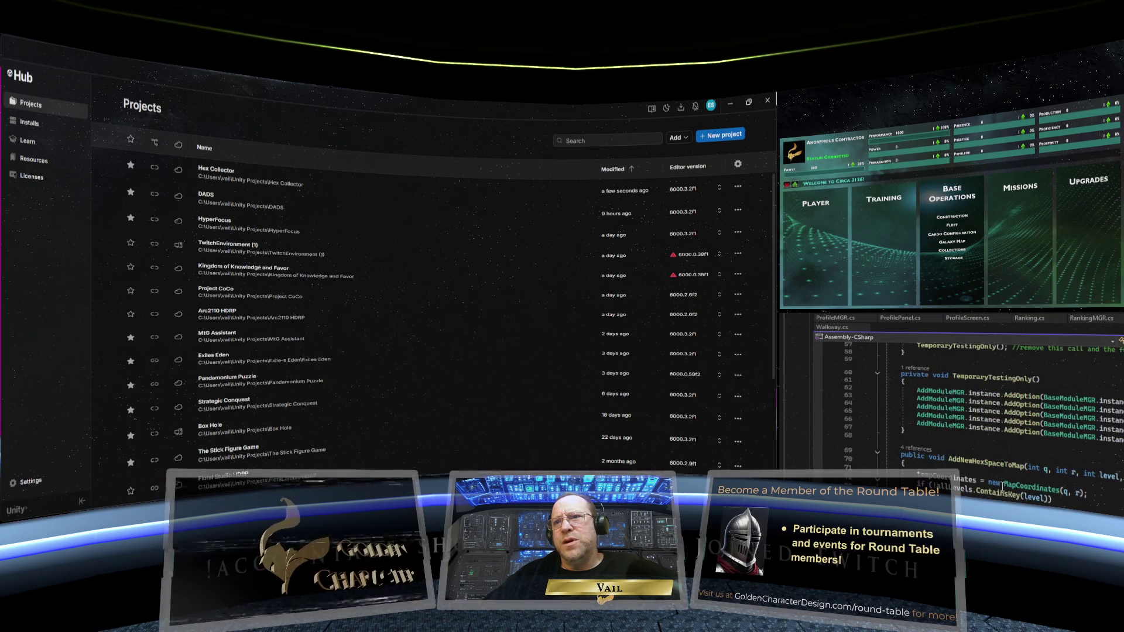
{"action": "scroll", "coordinate": [1002, 486], "scroll_direction": "up", "scroll_amount": 3}
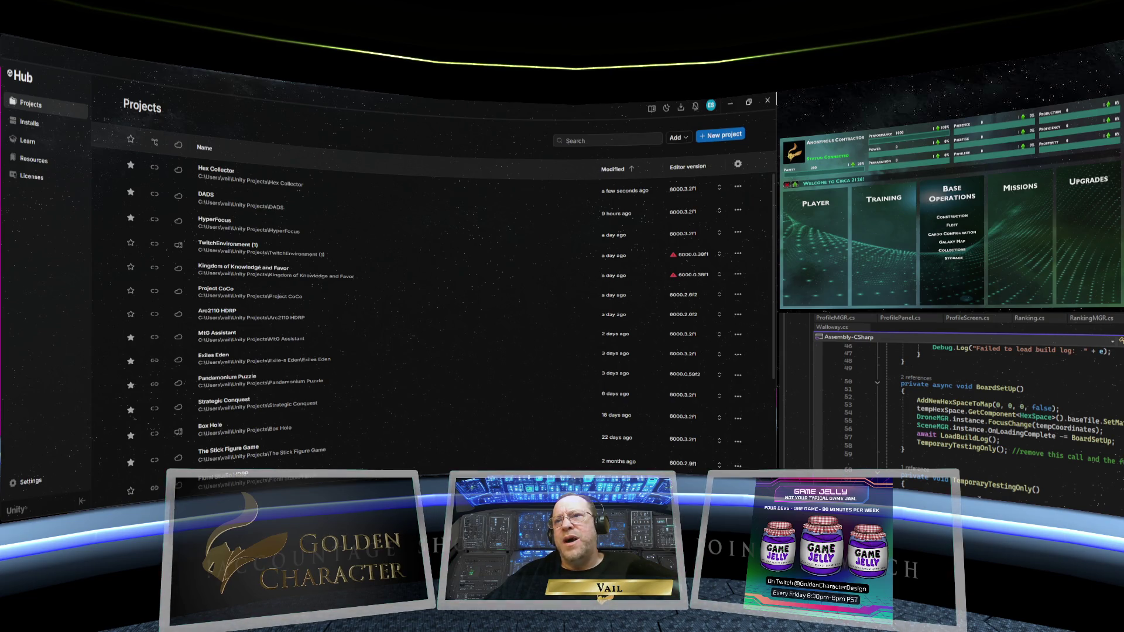
{"action": "scroll", "coordinate": [1005, 499], "scroll_direction": "down", "scroll_amount": 2}
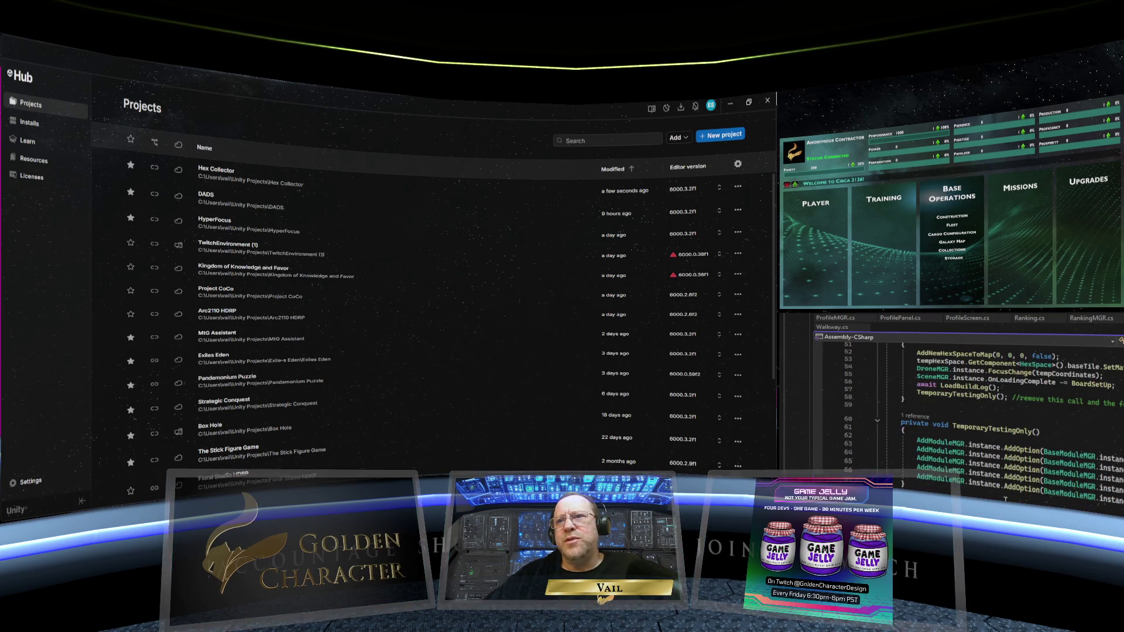
{"action": "scroll", "coordinate": [1004, 498], "scroll_direction": "down", "scroll_amount": 2}
{"action": "scroll", "coordinate": [970, 493], "scroll_direction": "up", "scroll_amount": 2}
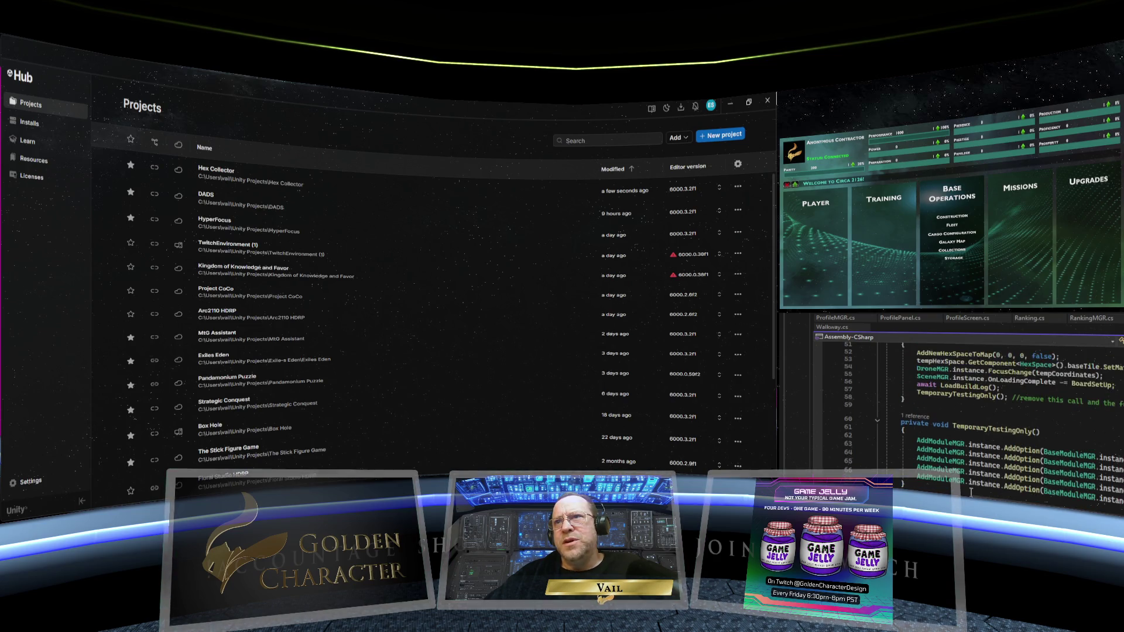
{"action": "scroll", "coordinate": [971, 492], "scroll_direction": "down", "scroll_amount": 15}
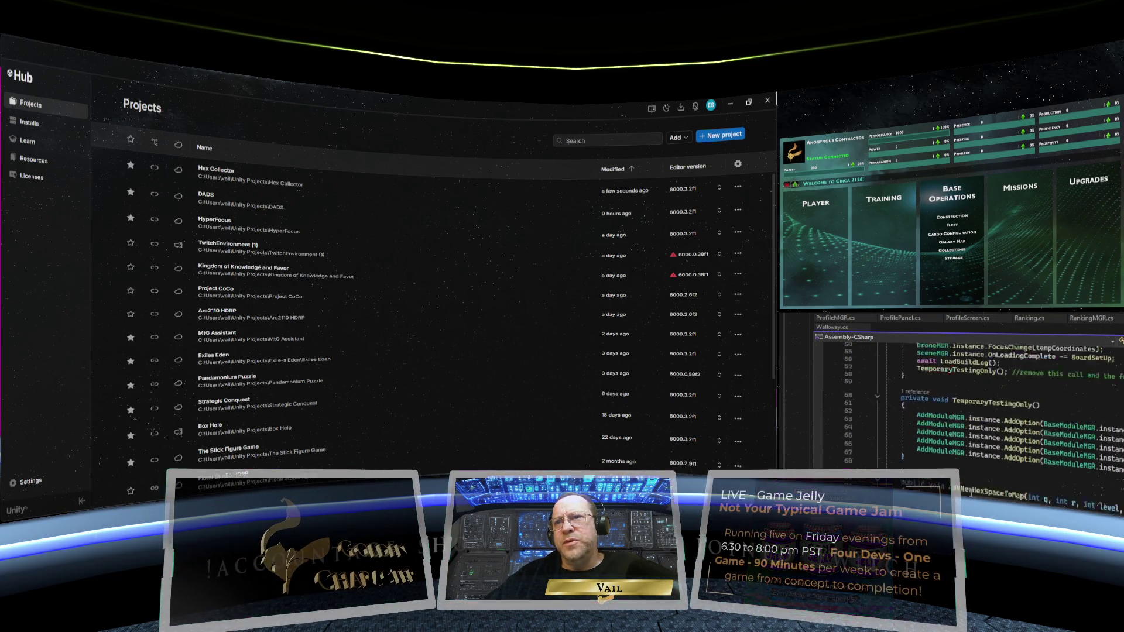
{"action": "scroll", "coordinate": [971, 492], "scroll_direction": "down", "scroll_amount": 20}
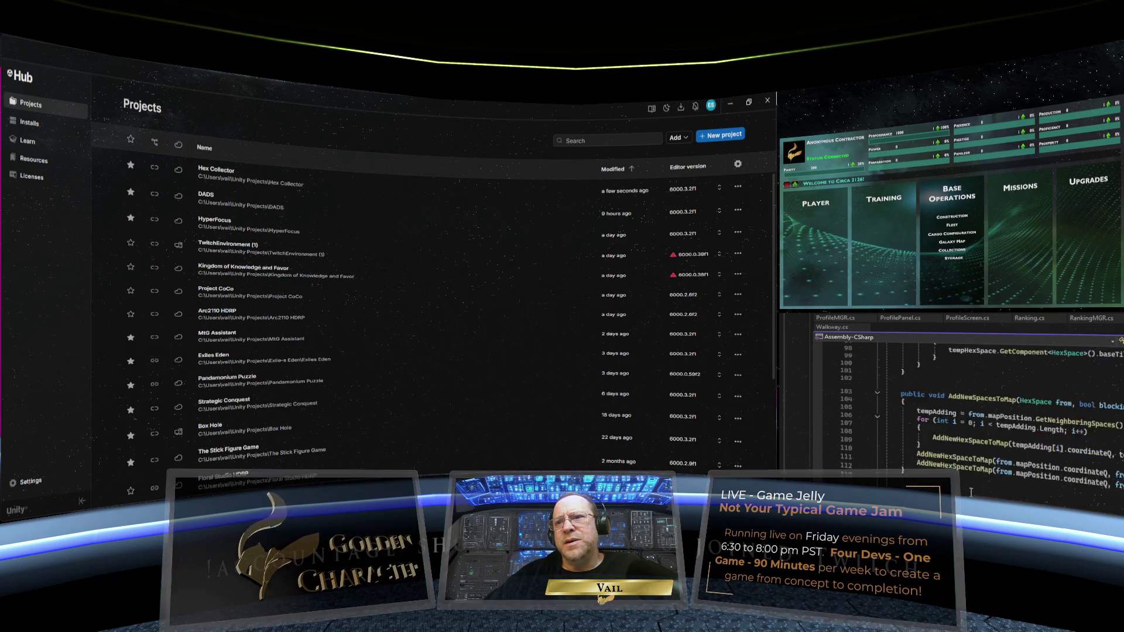
{"action": "scroll", "coordinate": [970, 493], "scroll_direction": "down", "scroll_amount": 6}
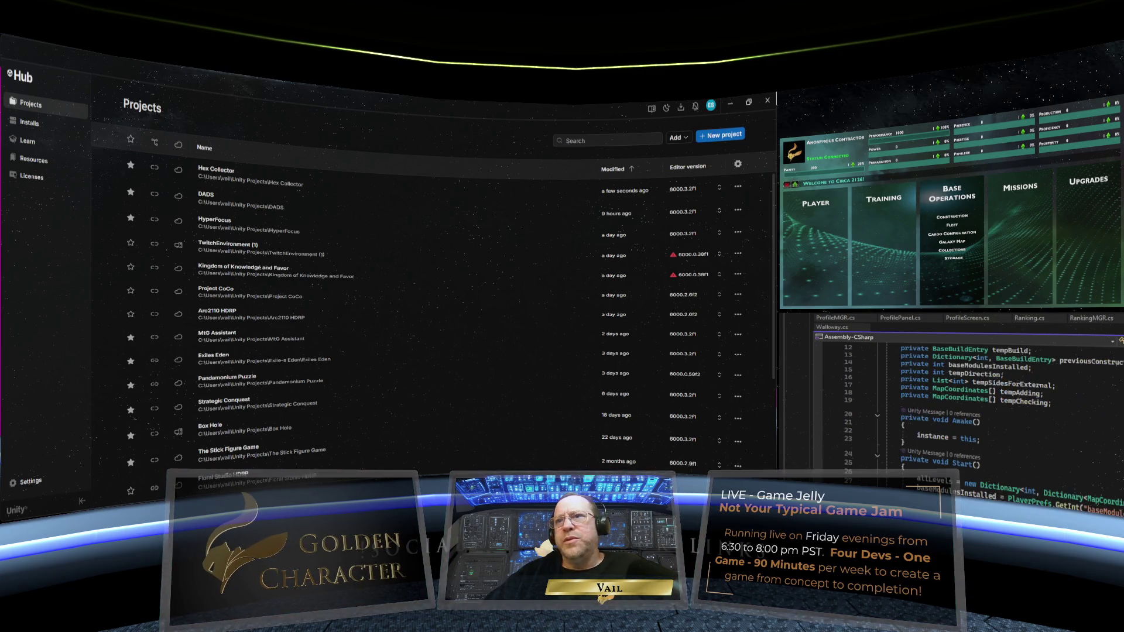
{"action": "scroll", "coordinate": [1030, 441], "scroll_direction": "down", "scroll_amount": 4}
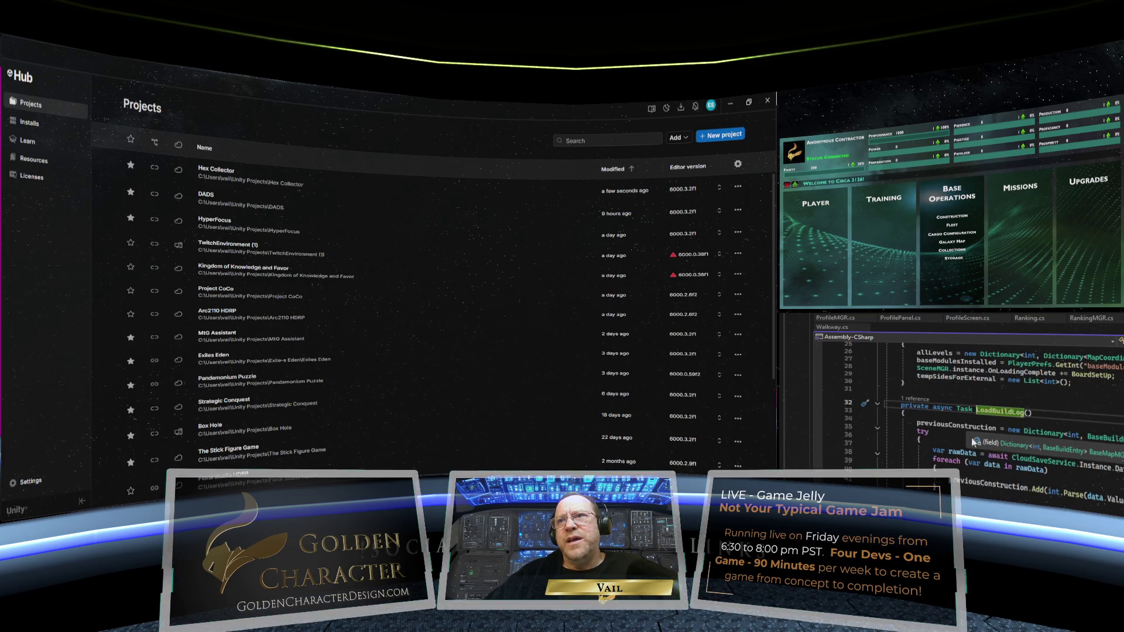
{"action": "left_click", "coordinate": [936, 432]}
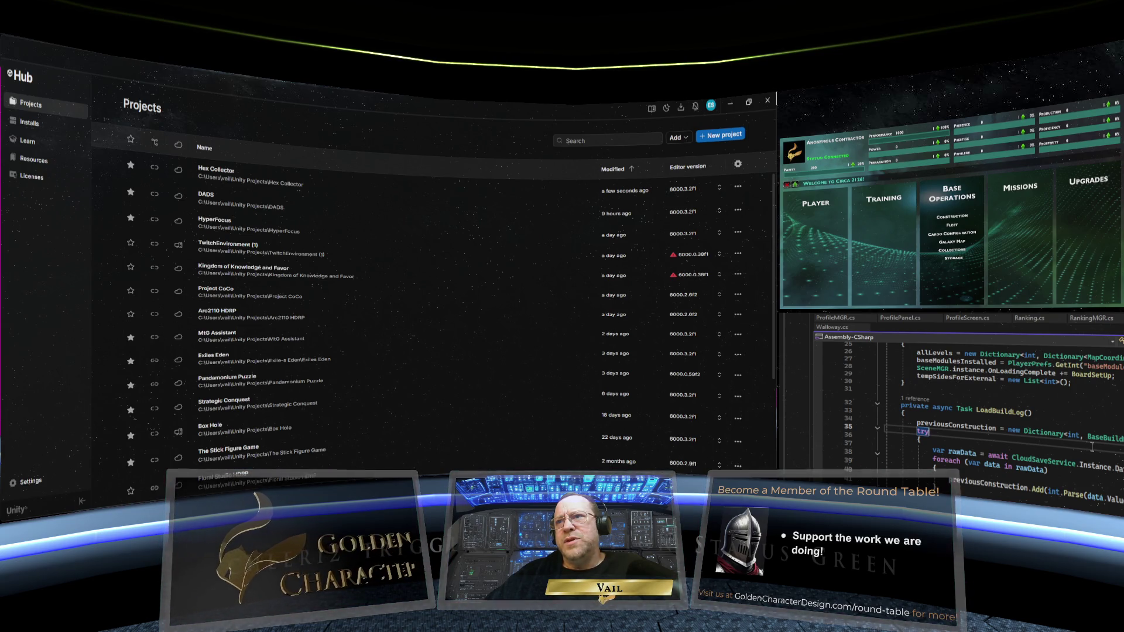
{"action": "left_click", "coordinate": [937, 425]}
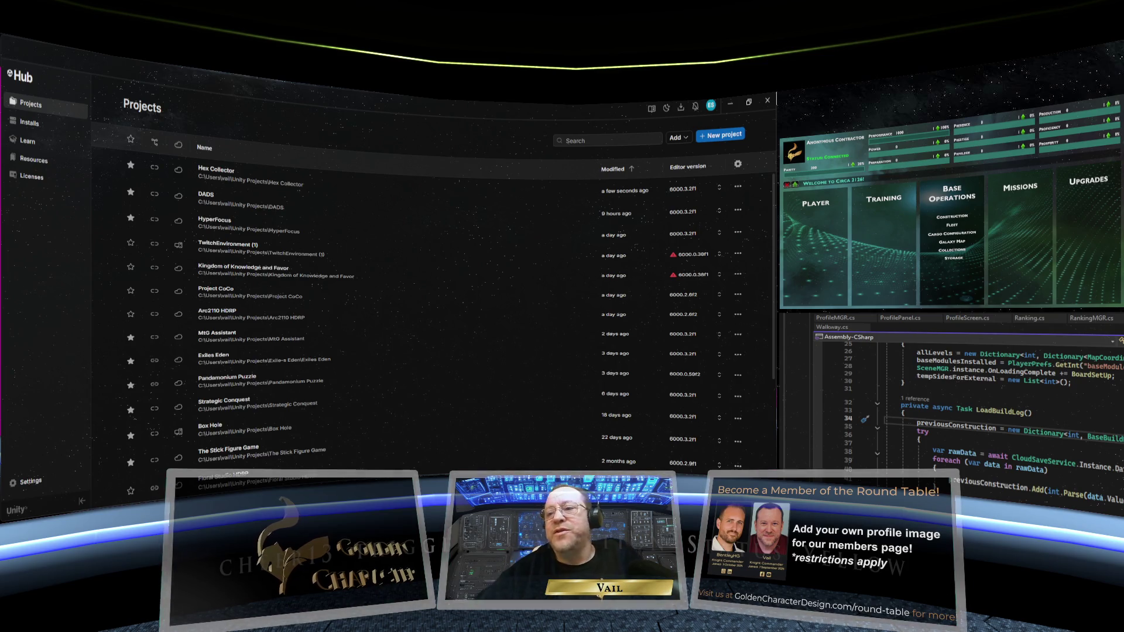
{"action": "scroll", "coordinate": [983, 421], "scroll_direction": "up", "scroll_amount": 1}
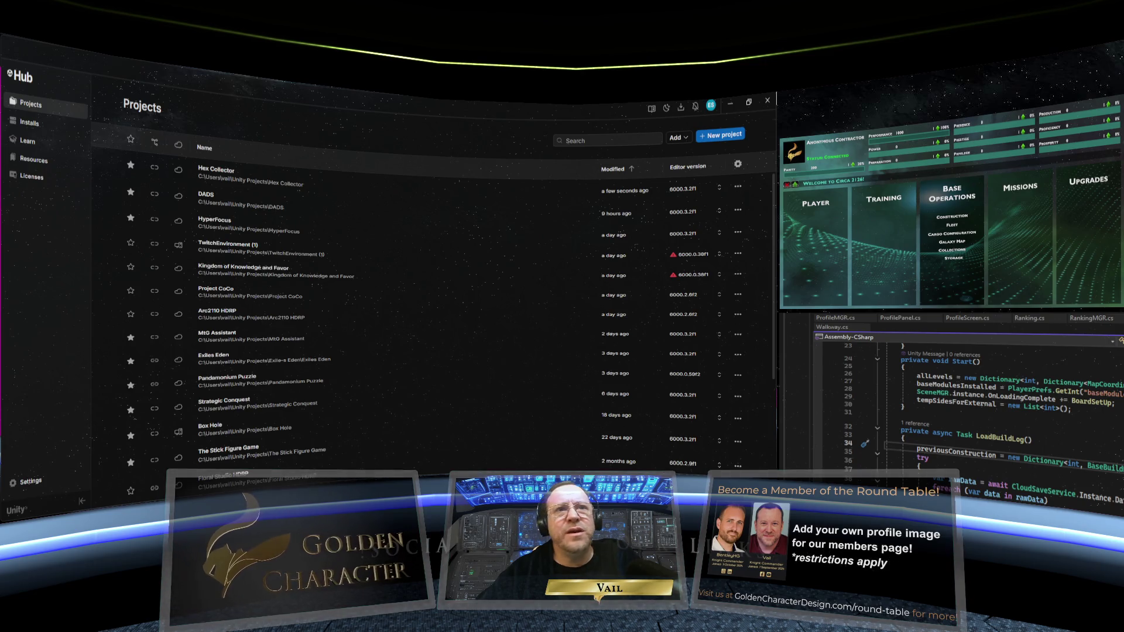
{"action": "scroll", "coordinate": [983, 421], "scroll_direction": "up", "scroll_amount": 6}
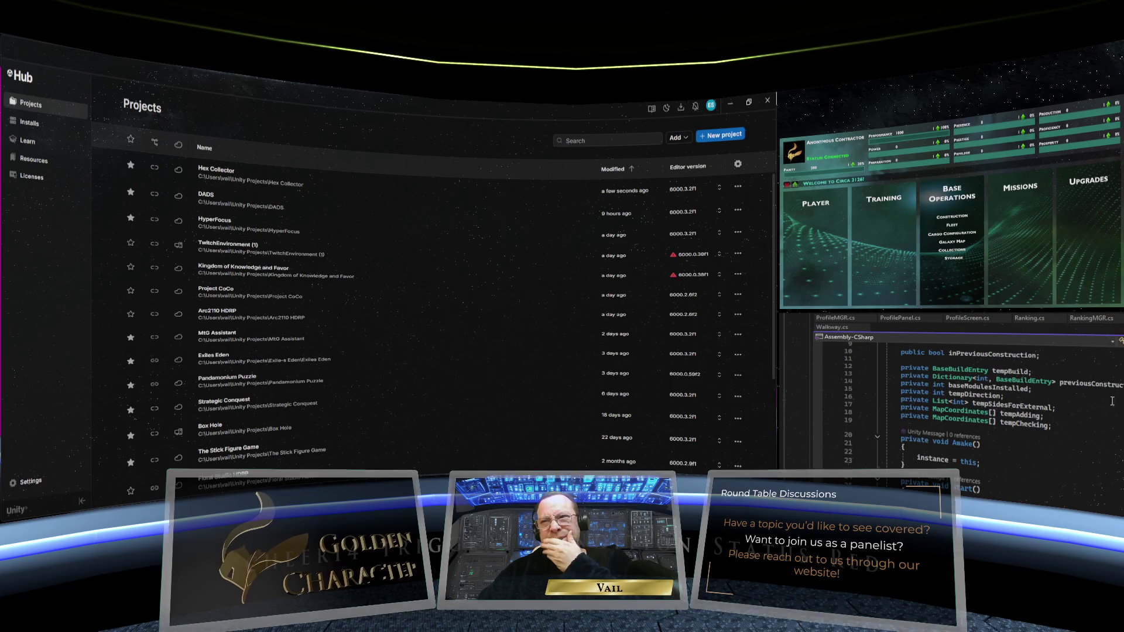
{"action": "scroll", "coordinate": [1121, 488], "scroll_direction": "down", "scroll_amount": 6}
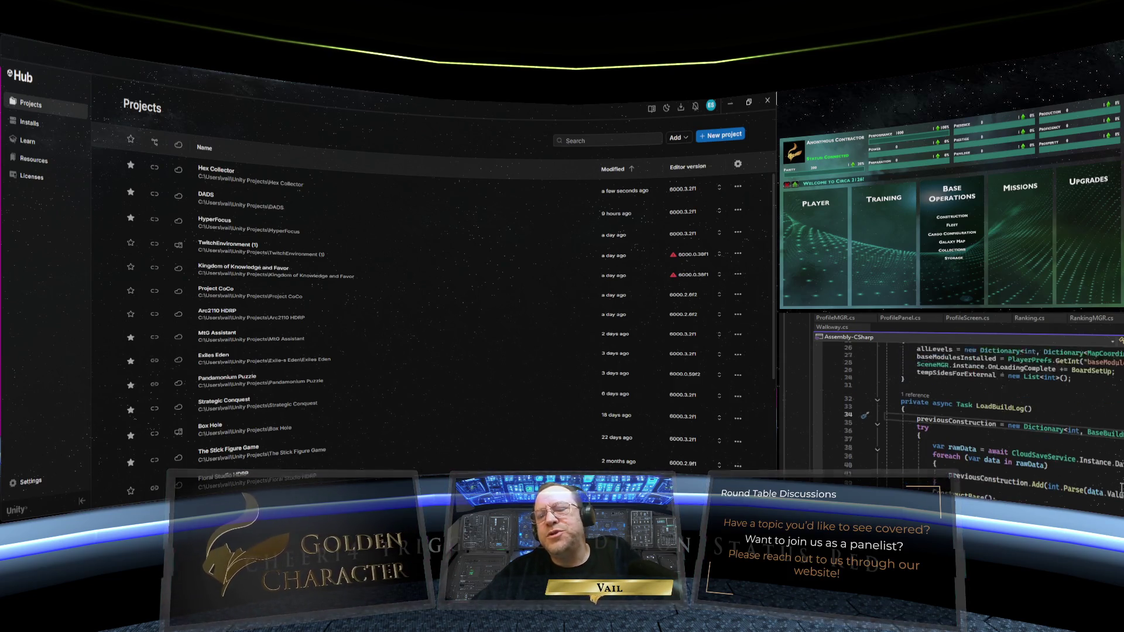
{"action": "scroll", "coordinate": [1121, 487], "scroll_direction": "down", "scroll_amount": 9}
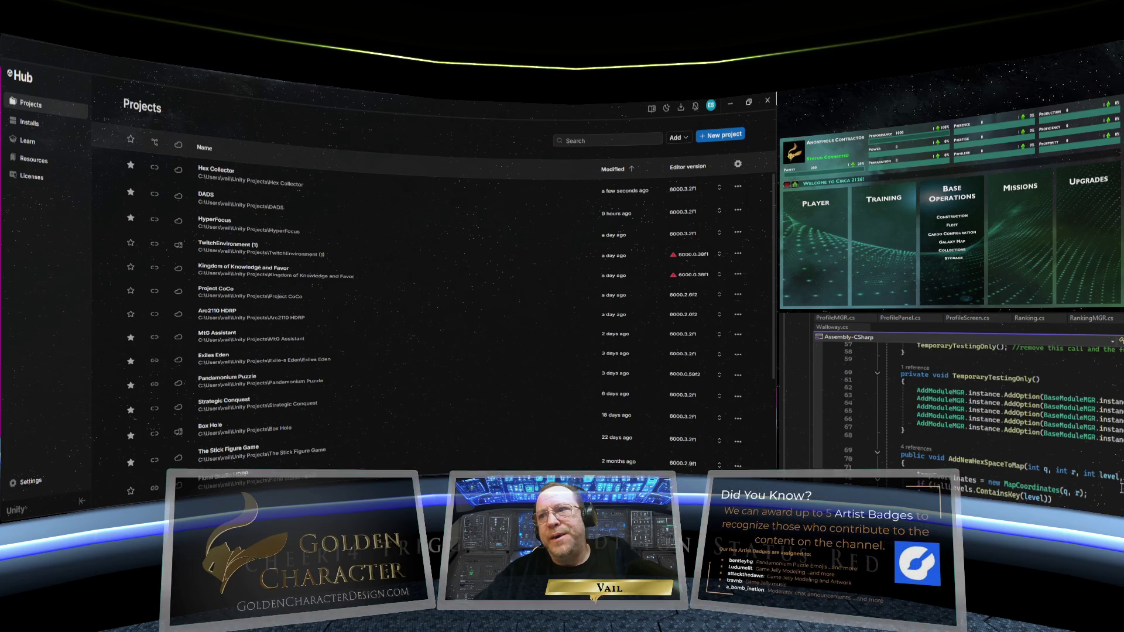
{"action": "scroll", "coordinate": [1121, 487], "scroll_direction": "down", "scroll_amount": 12}
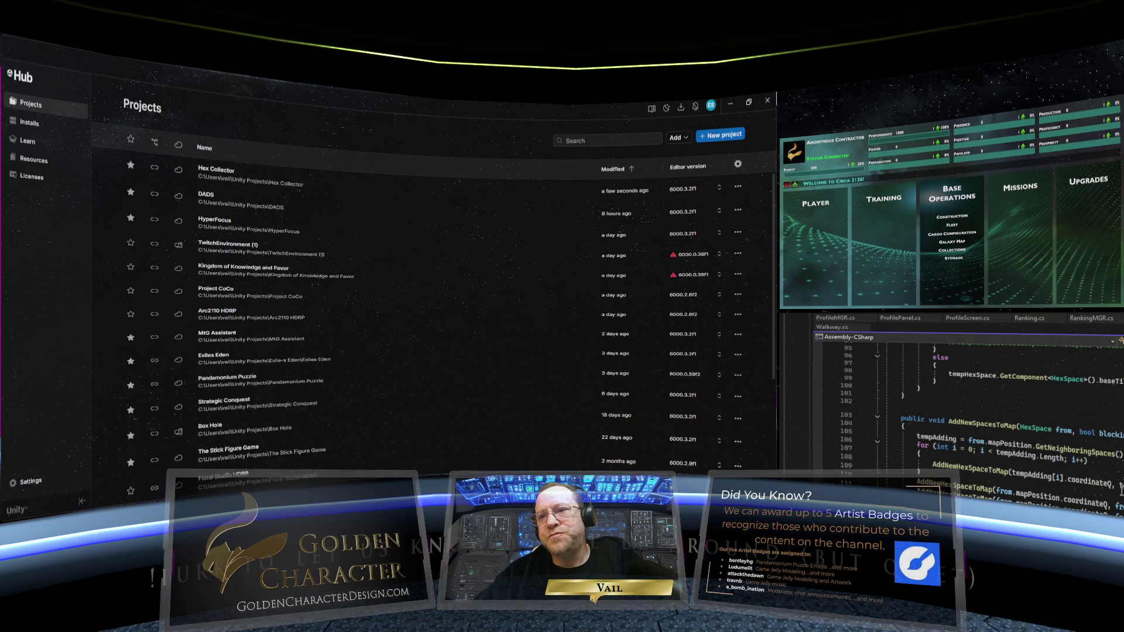
{"action": "scroll", "coordinate": [1121, 490], "scroll_direction": "down", "scroll_amount": 4}
{"action": "scroll", "coordinate": [1121, 490], "scroll_direction": "down", "scroll_amount": 5}
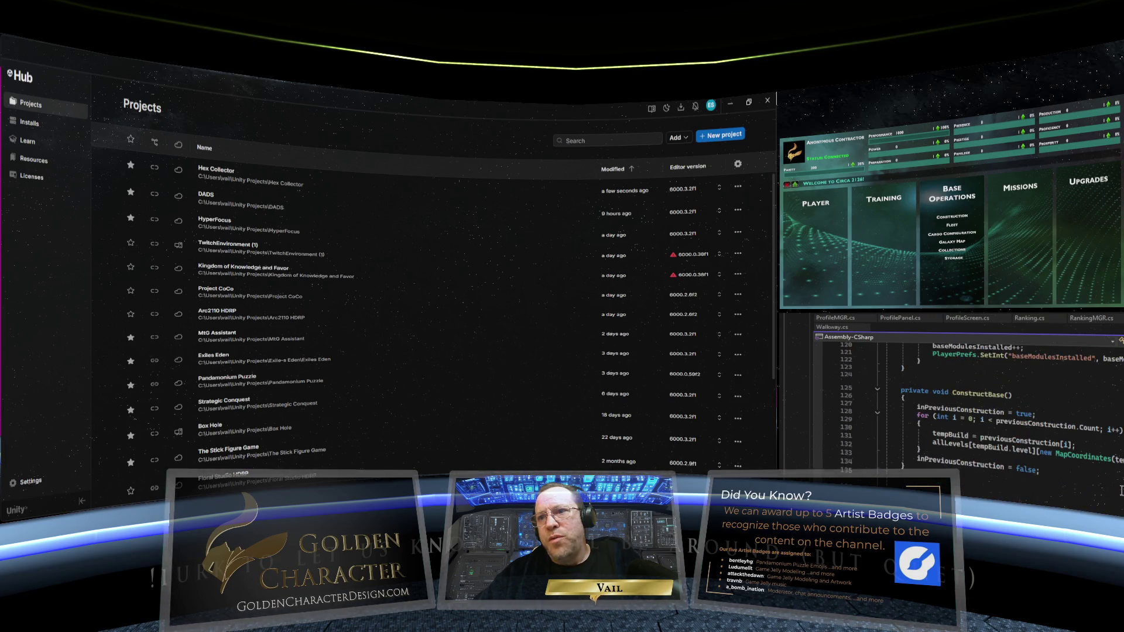
{"action": "scroll", "coordinate": [1120, 491], "scroll_direction": "up", "scroll_amount": 4}
{"action": "scroll", "coordinate": [1121, 491], "scroll_direction": "up", "scroll_amount": 15}
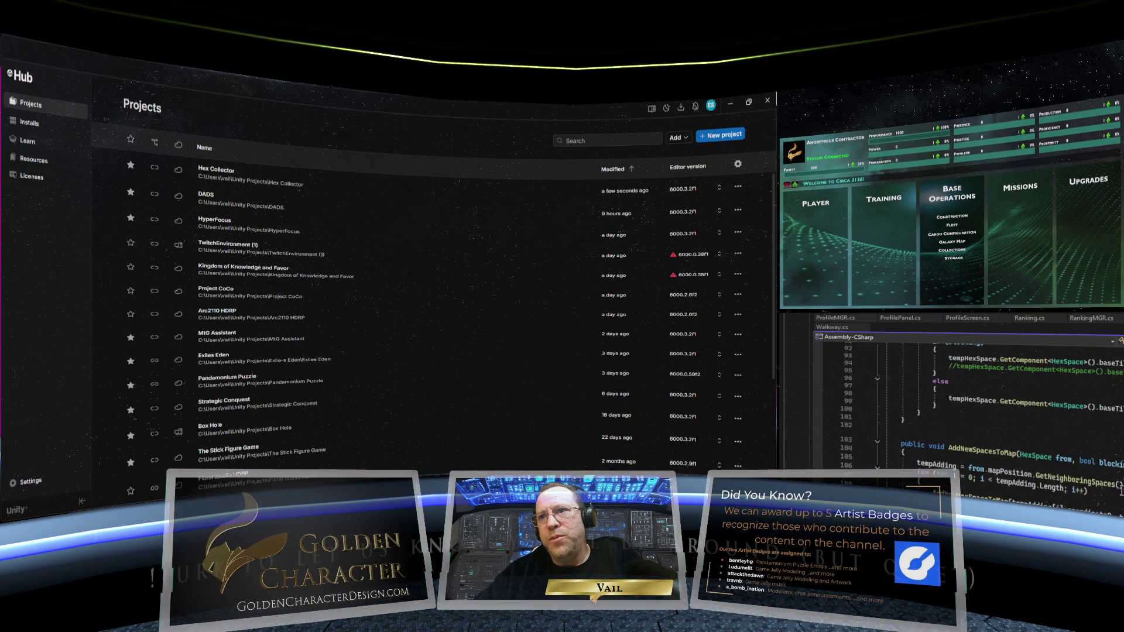
{"action": "scroll", "coordinate": [1121, 491], "scroll_direction": "up", "scroll_amount": 10}
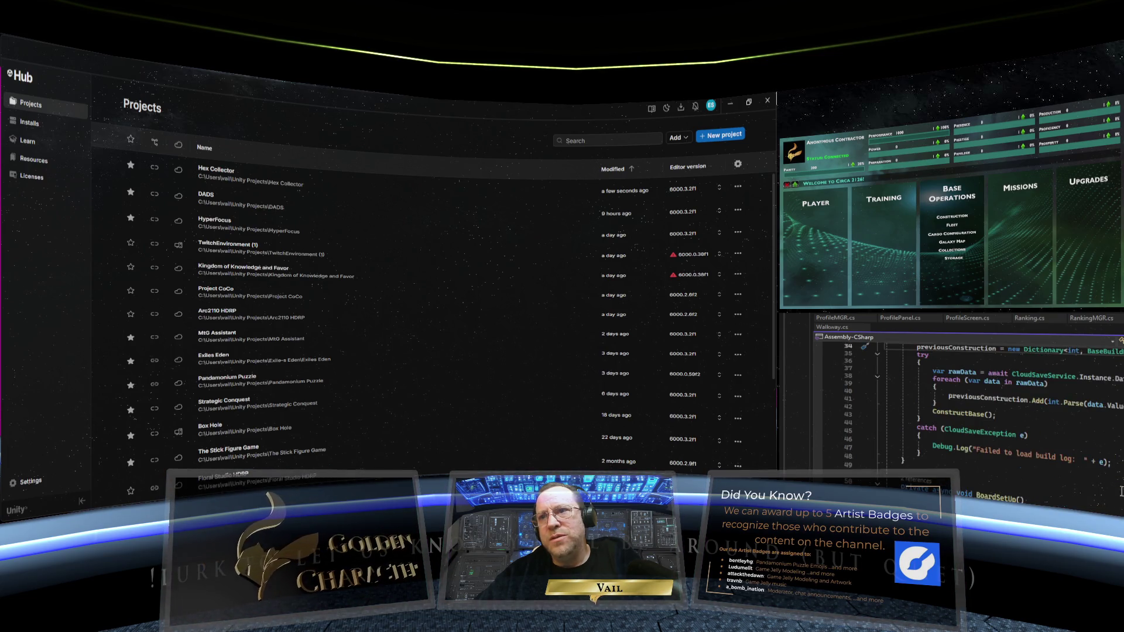
{"action": "scroll", "coordinate": [1120, 491], "scroll_direction": "up", "scroll_amount": 3}
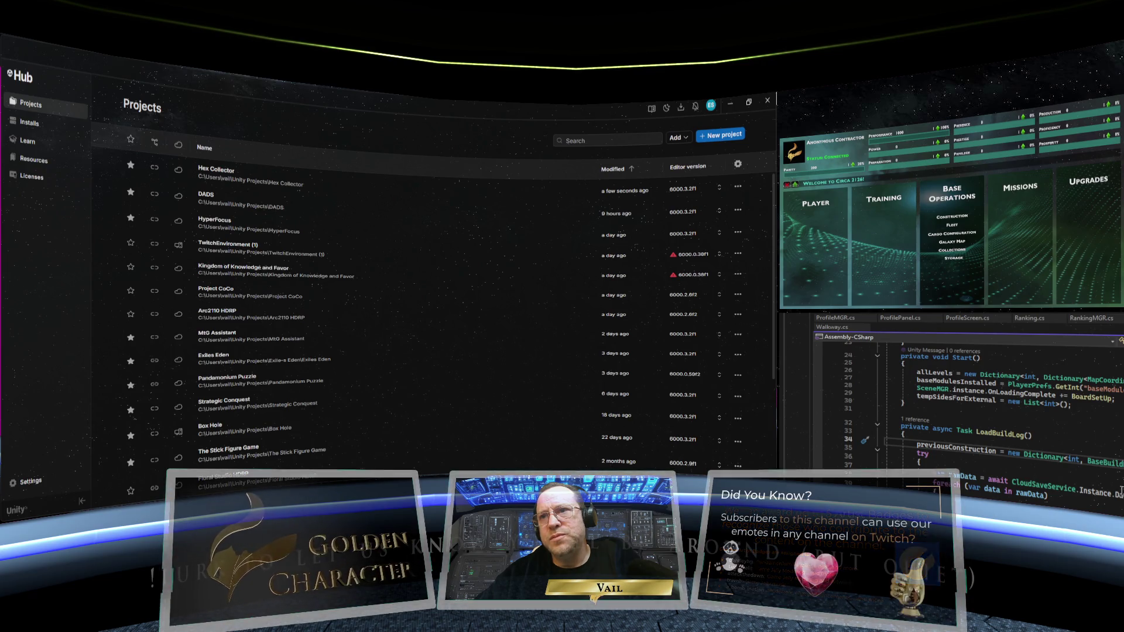
{"action": "scroll", "coordinate": [1120, 490], "scroll_direction": "up", "scroll_amount": 5}
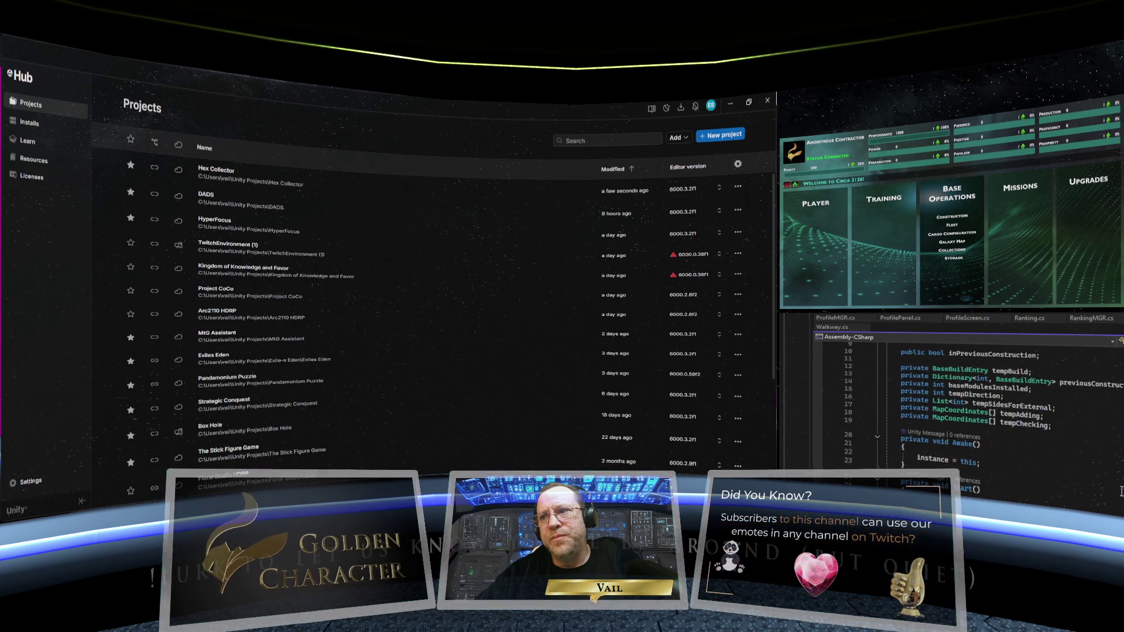
{"action": "scroll", "coordinate": [1120, 490], "scroll_direction": "up", "scroll_amount": 3}
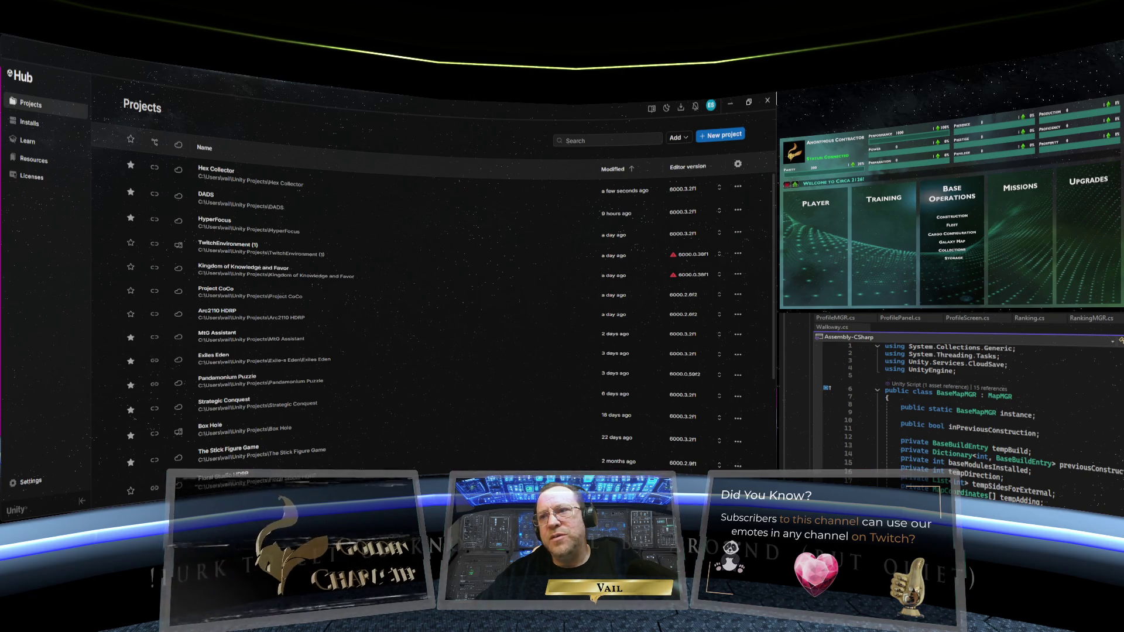
{"action": "scroll", "coordinate": [966, 422], "scroll_direction": "down", "scroll_amount": 3}
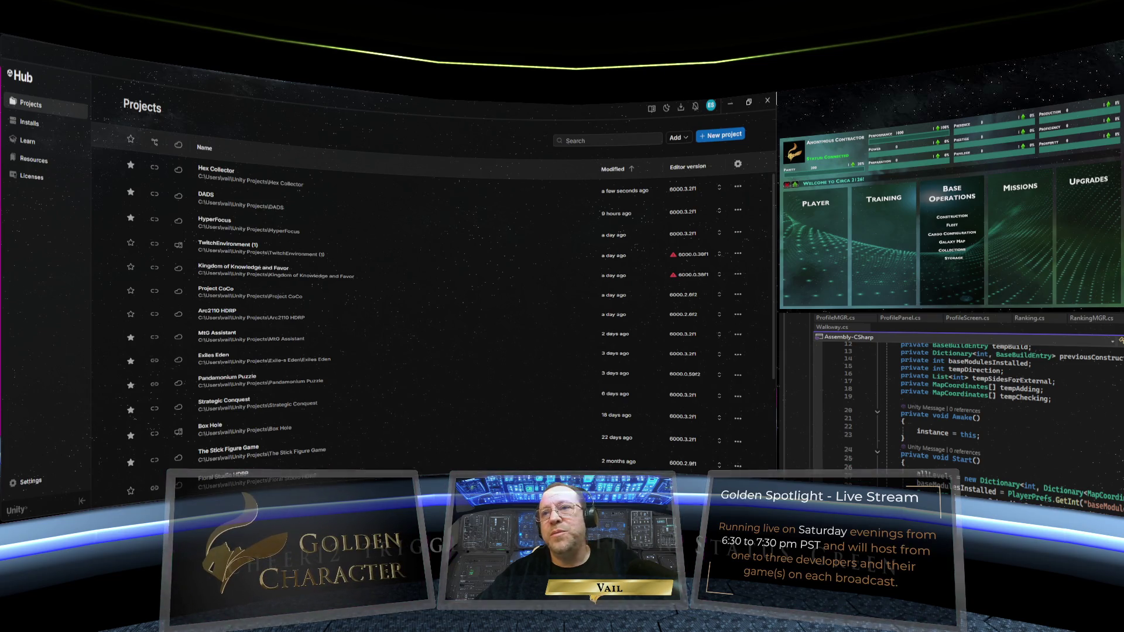
{"action": "scroll", "coordinate": [965, 410], "scroll_direction": "down", "scroll_amount": 5}
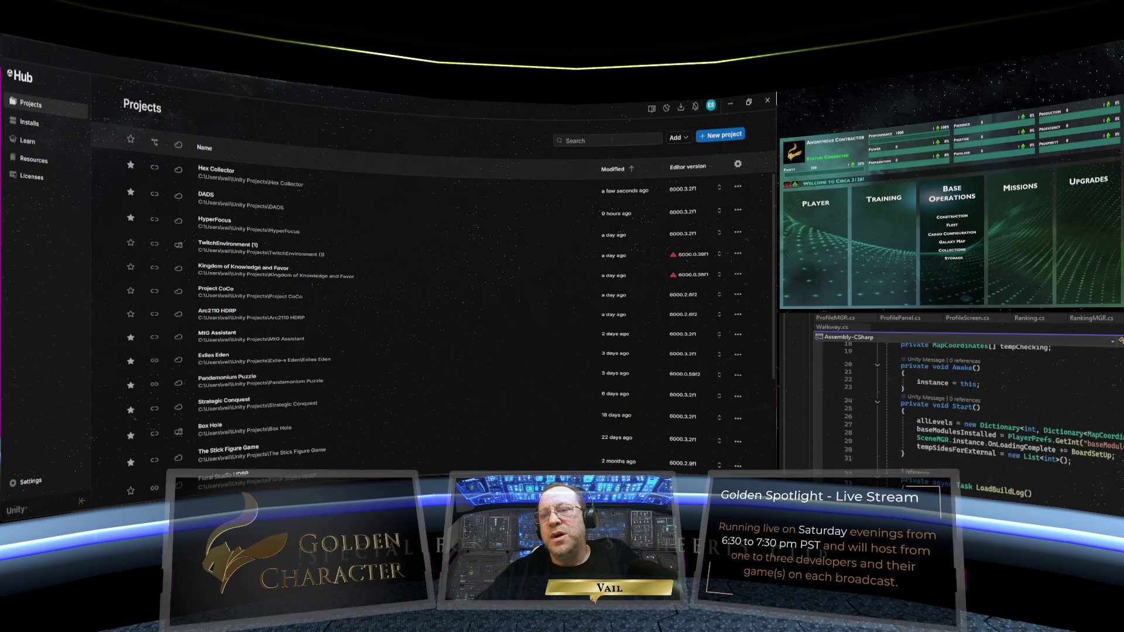
{"action": "scroll", "coordinate": [966, 410], "scroll_direction": "down", "scroll_amount": 7}
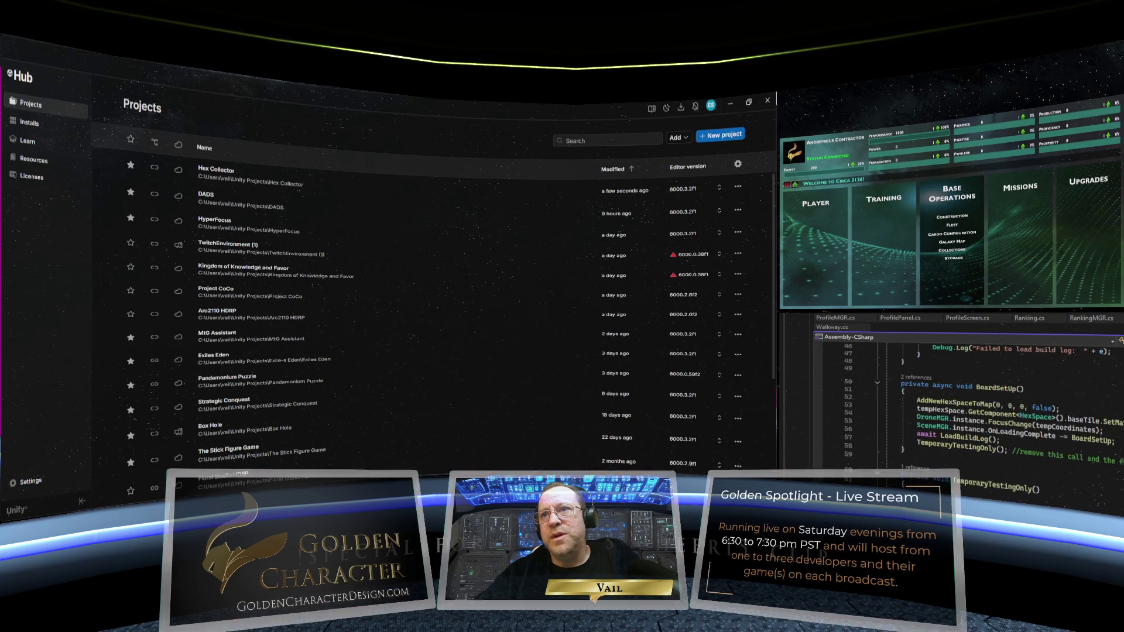
{"action": "scroll", "coordinate": [966, 410], "scroll_direction": "up", "scroll_amount": 15}
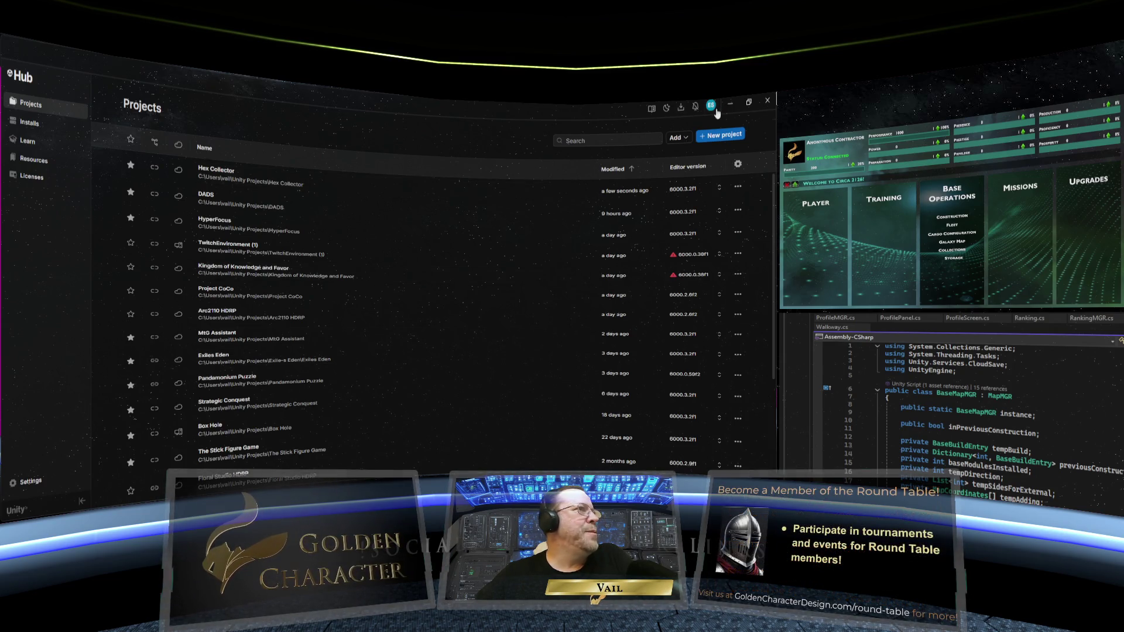
Bring the Hex Collector Unity window forward, maximized, with Package Manager showing Errors and Warnings
{"action": "mouse_move", "coordinate": [252, 479]}
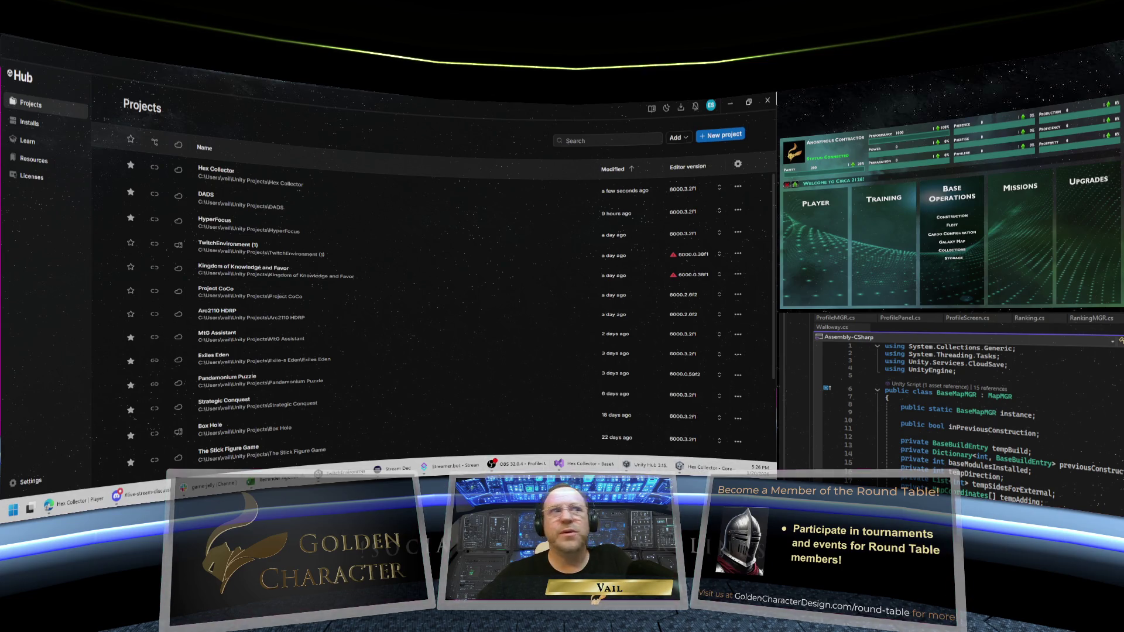
{"action": "left_click", "coordinate": [699, 468]}
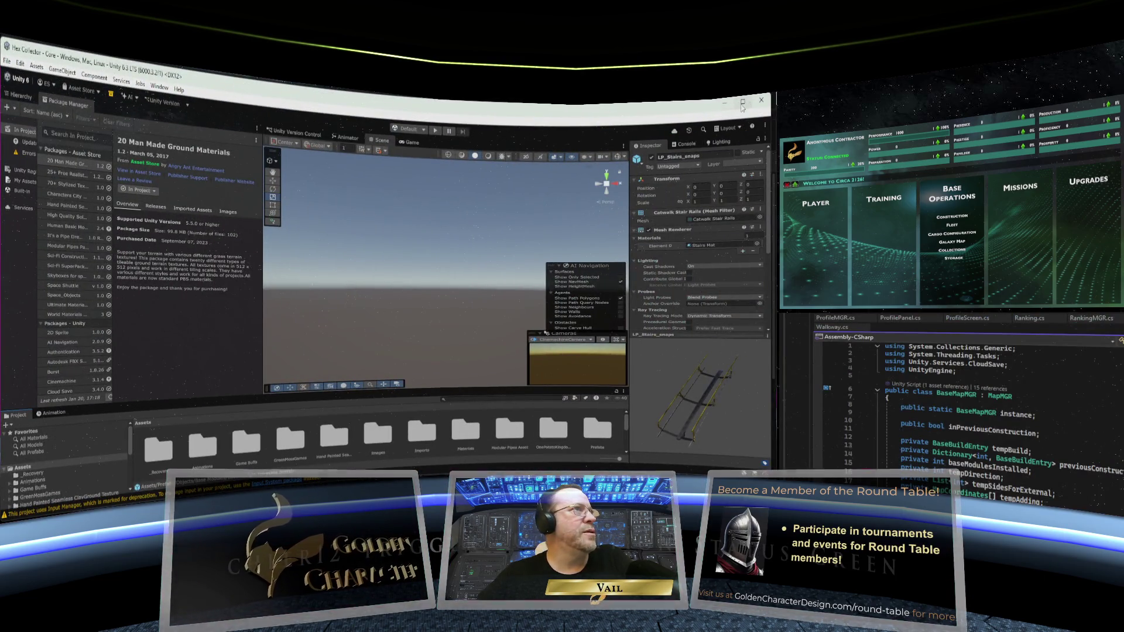
{"action": "left_click", "coordinate": [742, 101]}
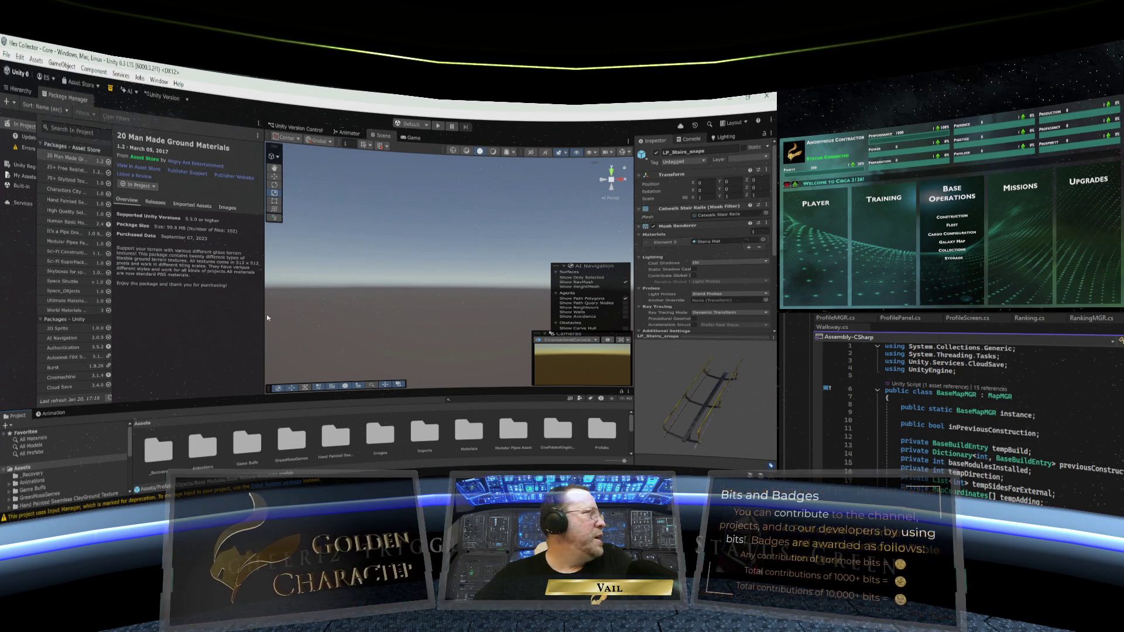
{"action": "left_click_drag", "start_coordinate": [35, 251], "coordinate": [85, 249]}
{"action": "left_click", "coordinate": [45, 152]}
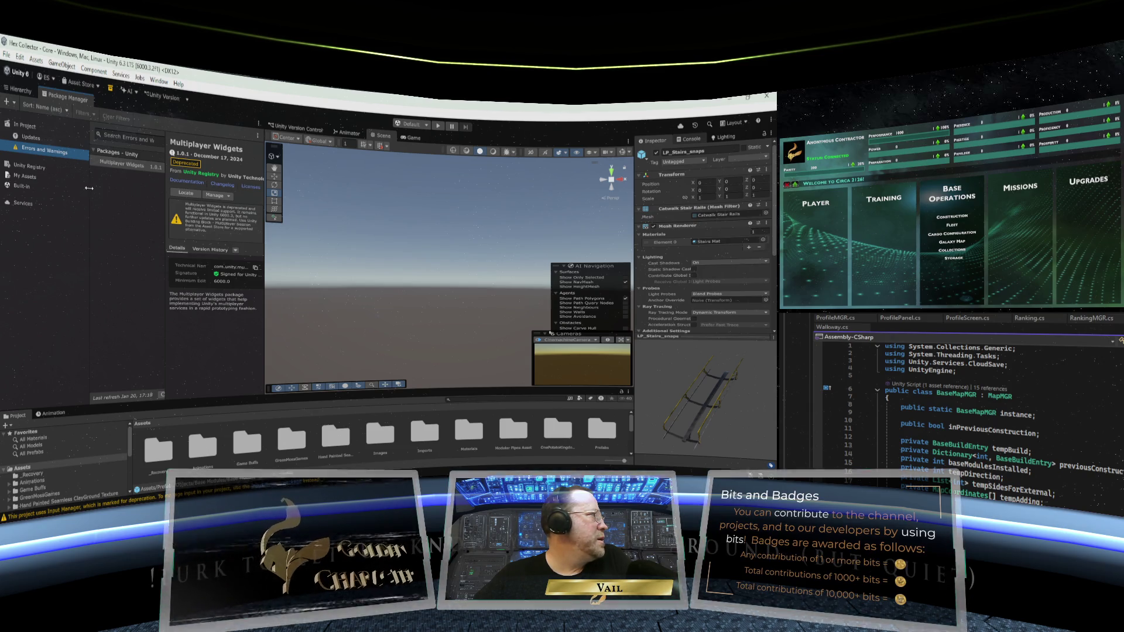
List package updates like Human Basic Motions 2.4 and Cinemachine, with wider list and details panels
{"action": "left_click_drag", "start_coordinate": [89, 188], "coordinate": [80, 188]}
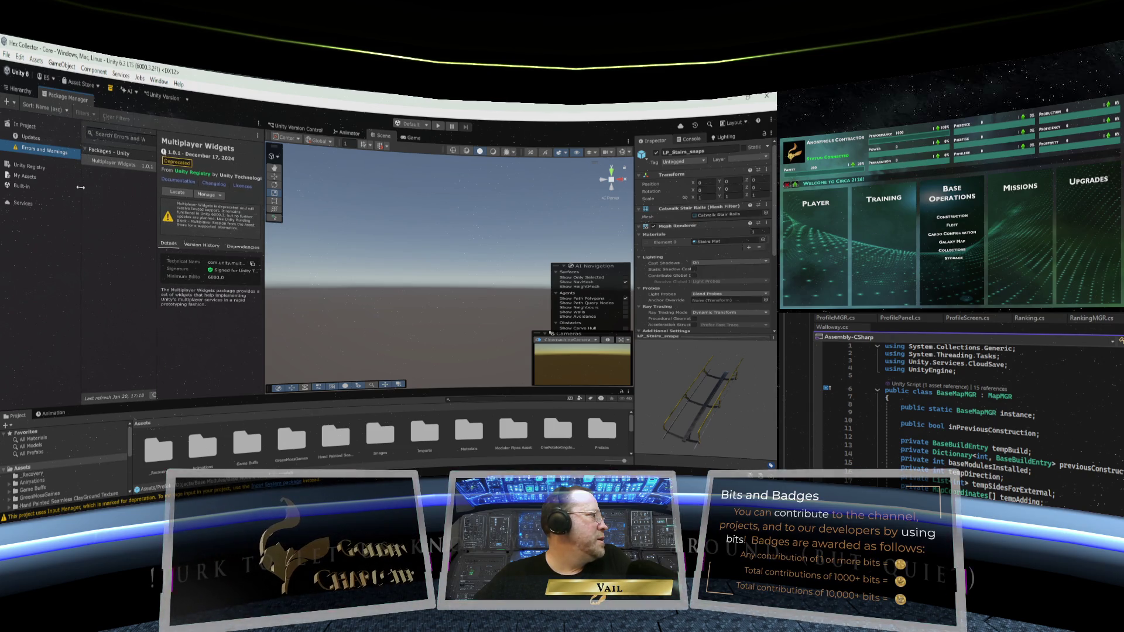
{"action": "left_click", "coordinate": [25, 139]}
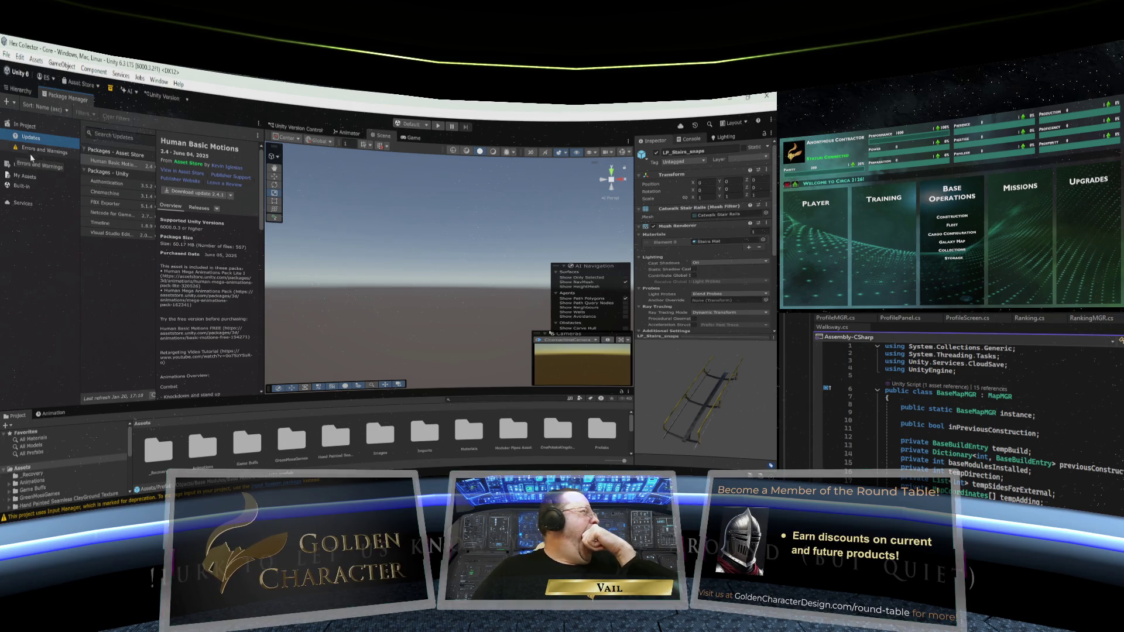
{"action": "mouse_move", "coordinate": [157, 246]}
{"action": "left_mouse_down"}
{"action": "mouse_move", "coordinate": [222, 250]}
{"action": "mouse_move", "coordinate": [199, 251]}
{"action": "left_mouse_up"}
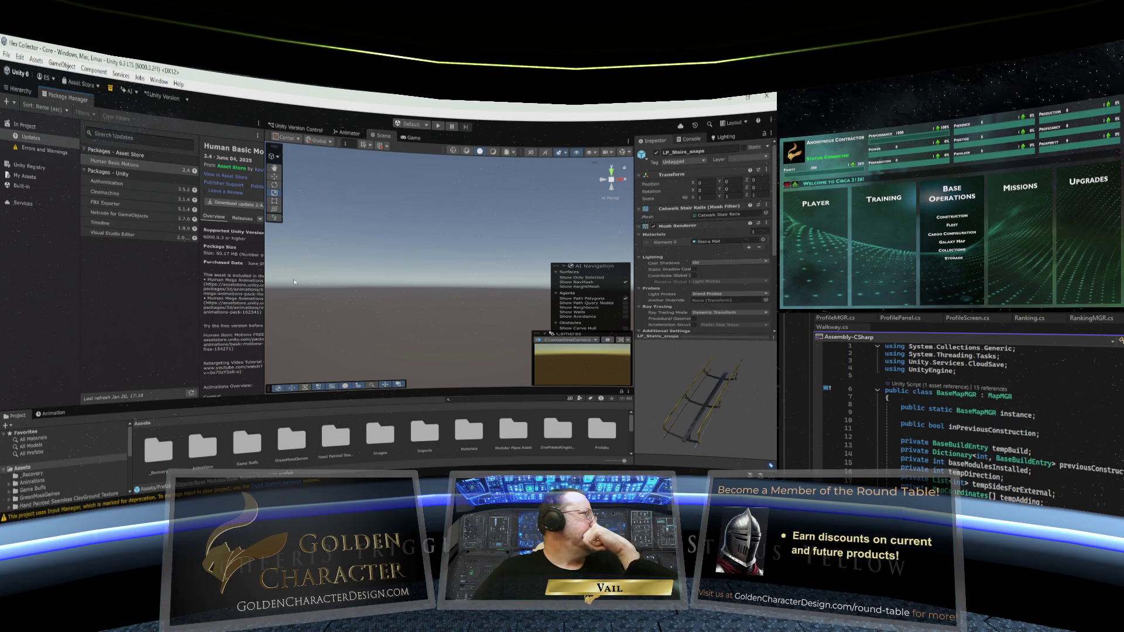
{"action": "left_click_drag", "start_coordinate": [267, 264], "coordinate": [316, 266]}
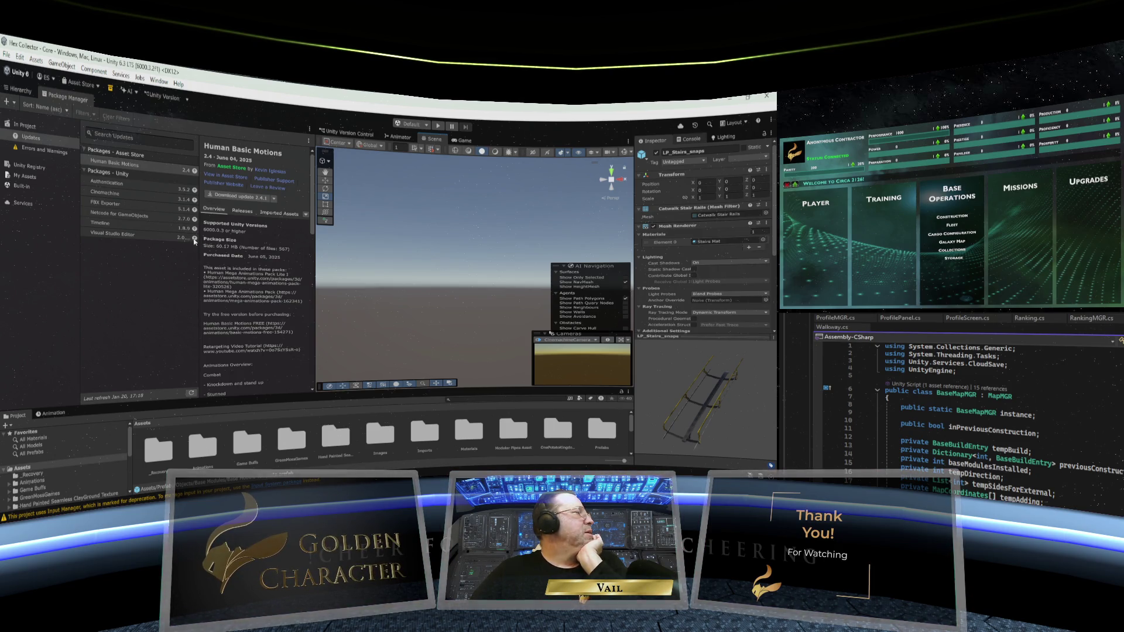
Show the Human Basic Motions 2.4 details, with update 2.4.1 offered for import
{"action": "mouse_move", "coordinate": [194, 173]}
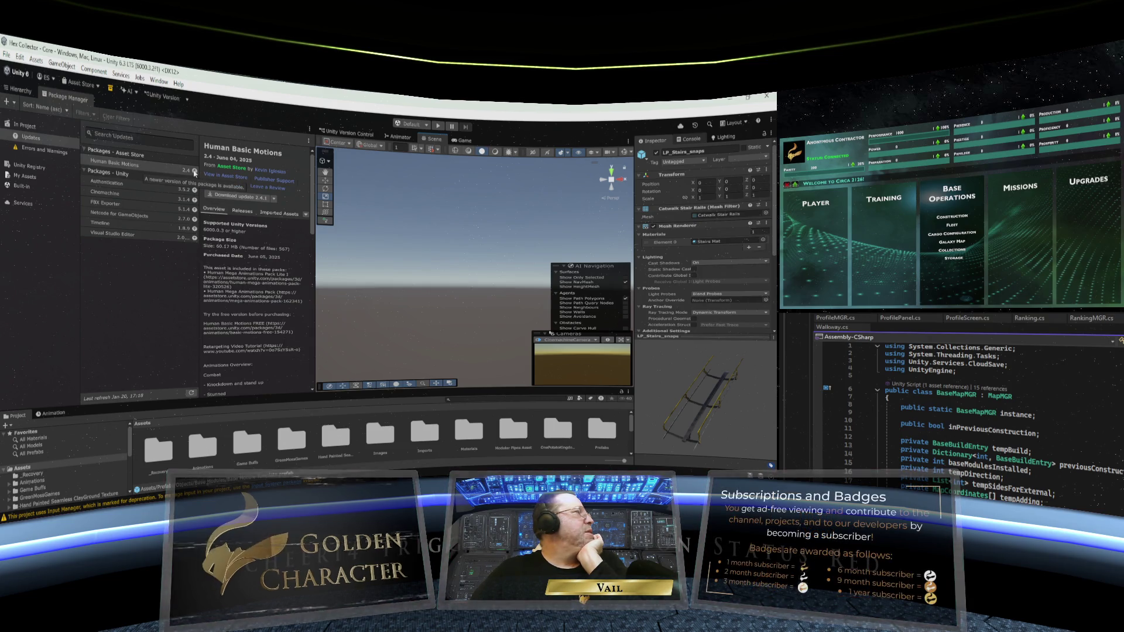
{"action": "left_click", "coordinate": [194, 173]}
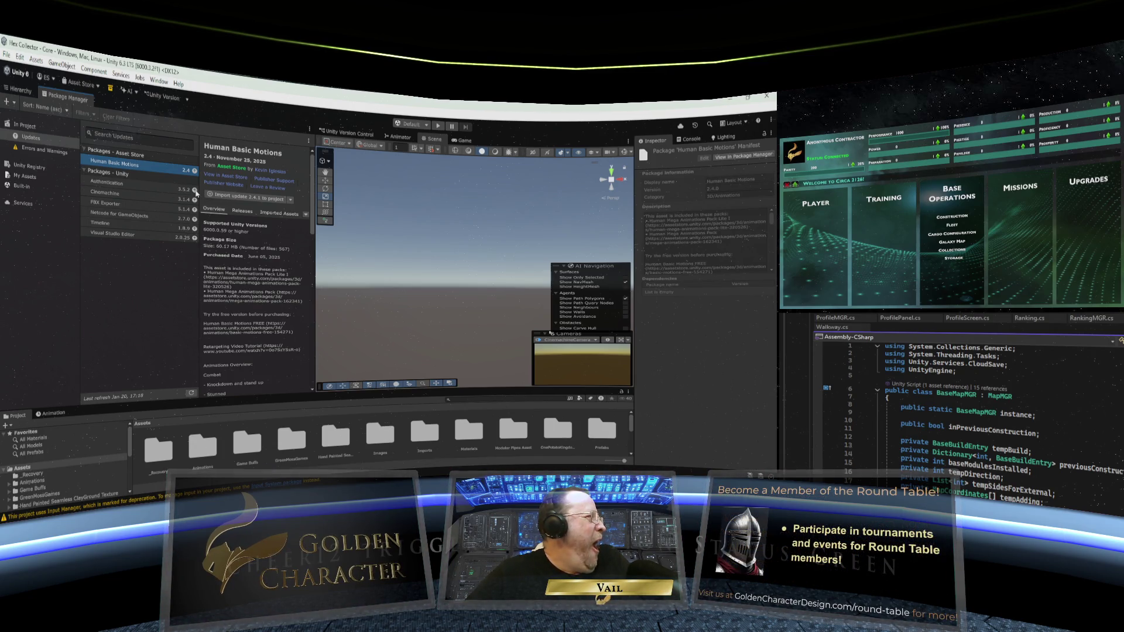
Import the Human Basic Motions 2.4.1 update into the project
{"action": "mouse_move", "coordinate": [196, 194]}
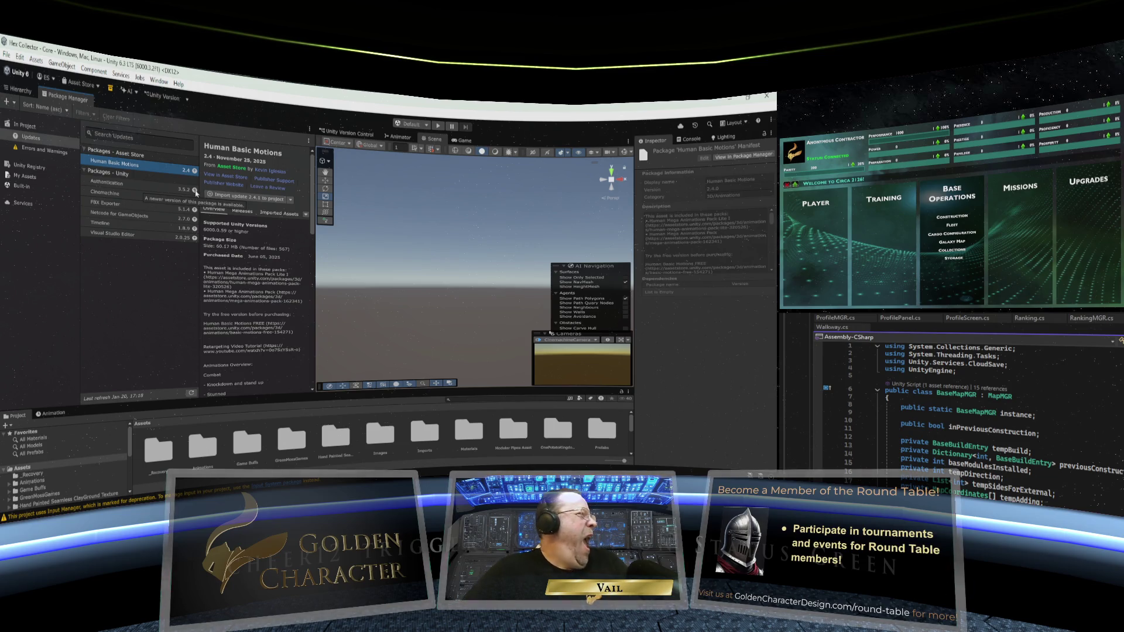
{"action": "left_click", "coordinate": [250, 199]}
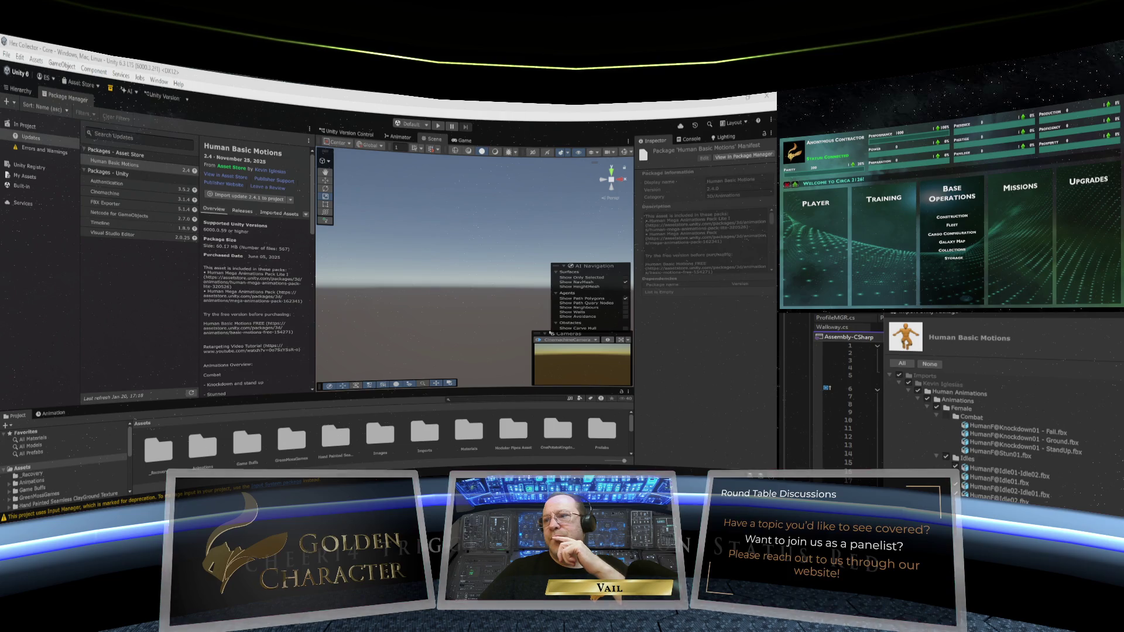
{"action": "key", "text": "Escape"}
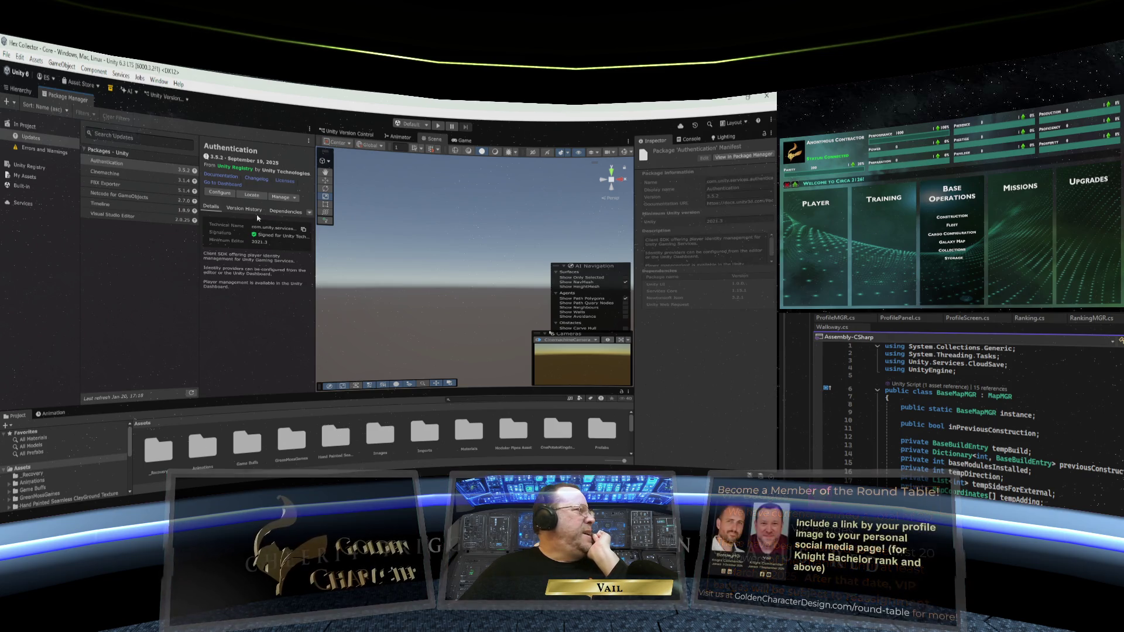
Update the Authentication package to version 3.6.0
{"action": "left_click", "coordinate": [250, 209]}
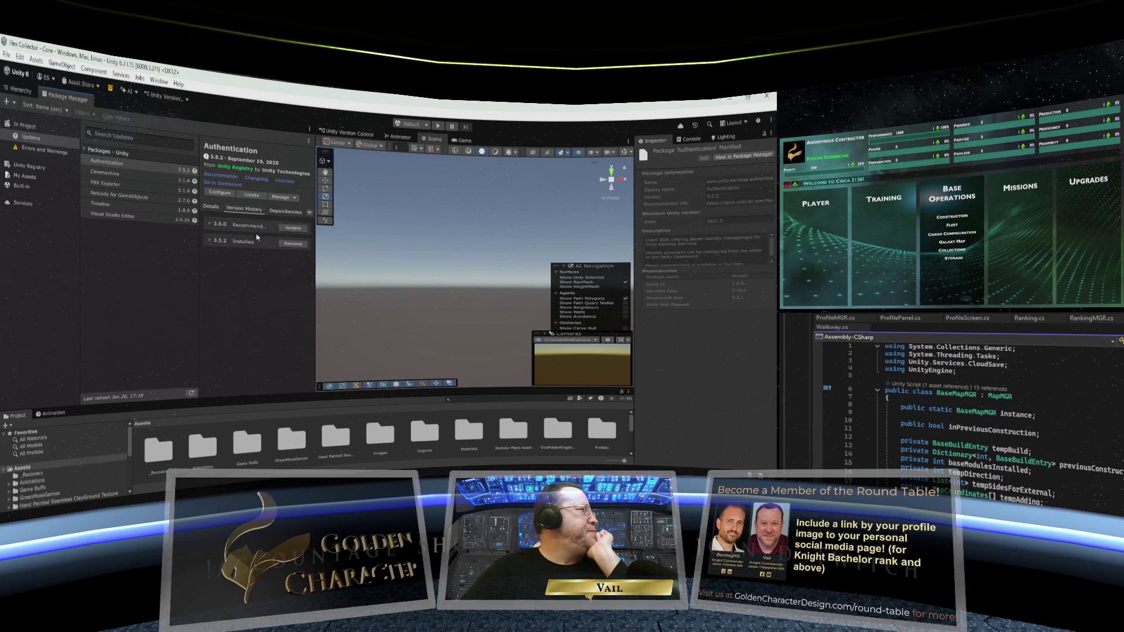
{"action": "left_click", "coordinate": [292, 228]}
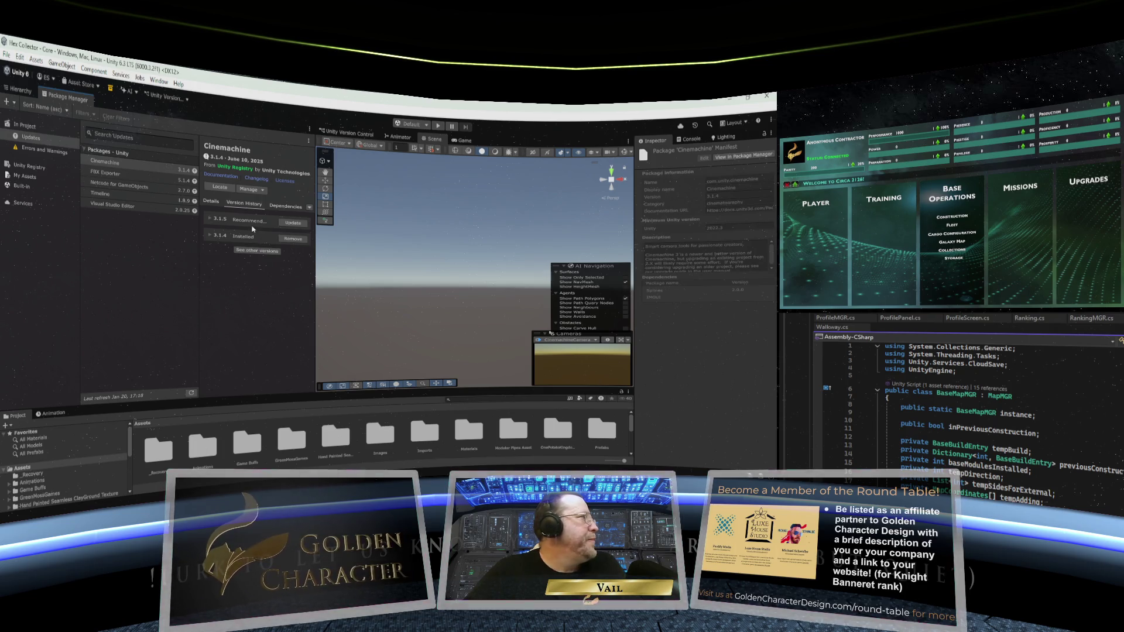
Update Cinemachine to version 3.1.5
{"action": "left_click", "coordinate": [292, 224]}
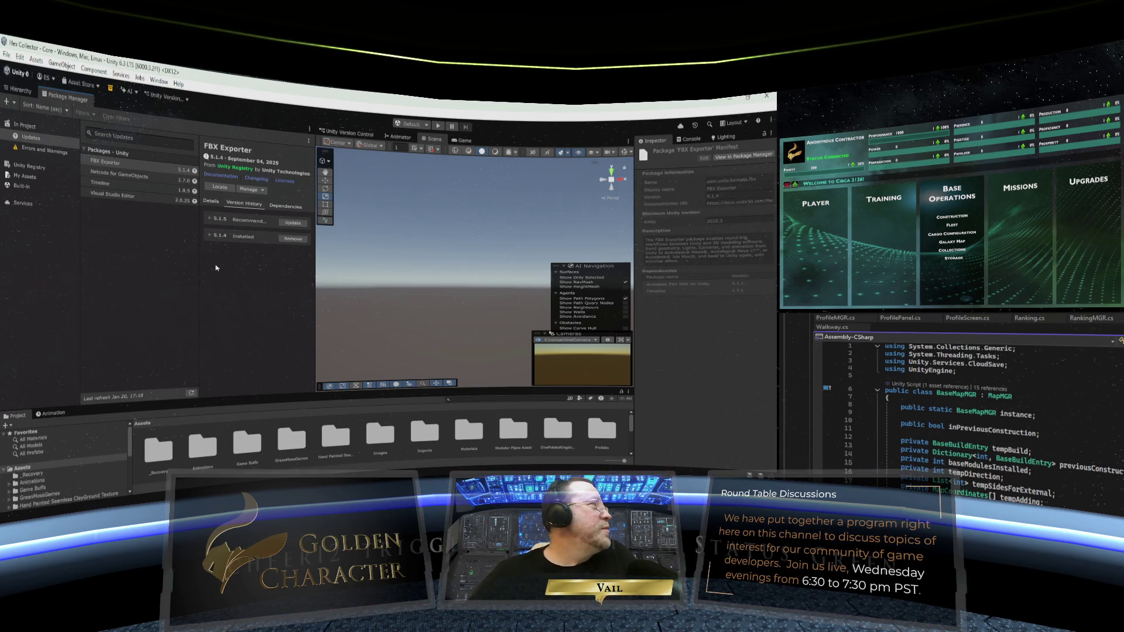
Update FBX Exporter to 5.1.5 and Netcode for GameObjects to 2.8.0
{"action": "left_click", "coordinate": [293, 223]}
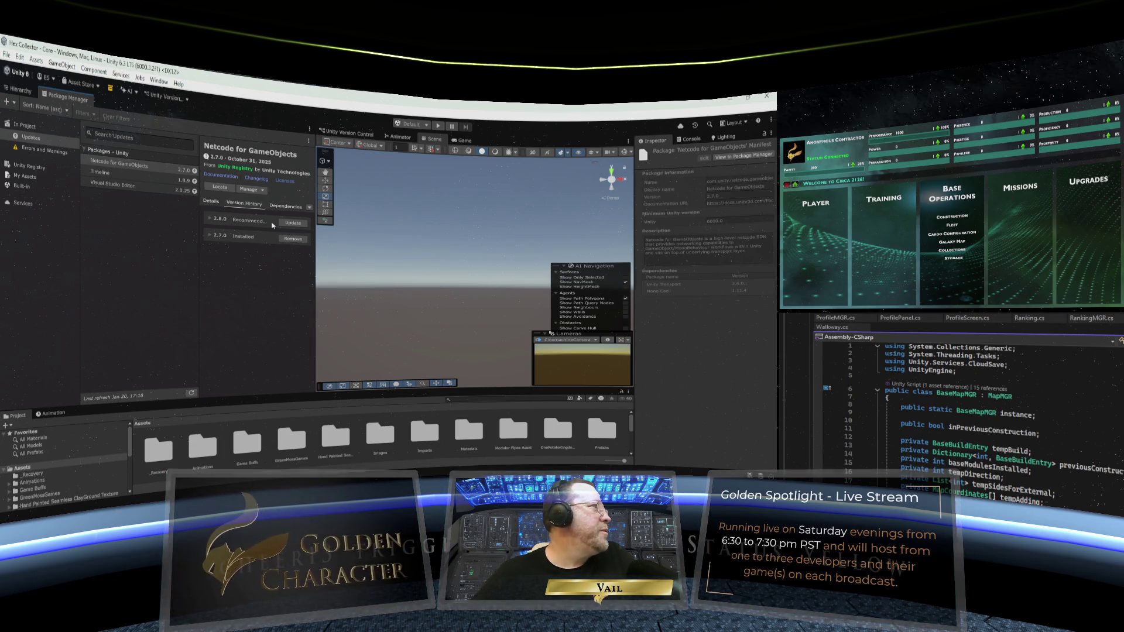
{"action": "left_click", "coordinate": [296, 225]}
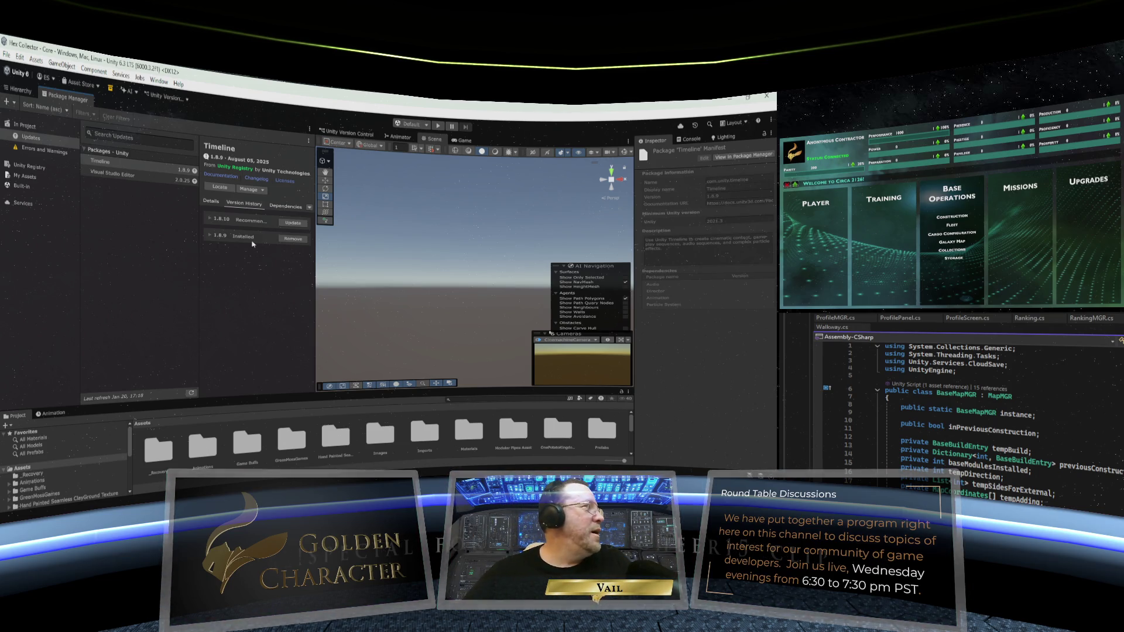
Update Timeline to 1.8.10 and Visual Studio Editor to 2.0.26
{"action": "left_click", "coordinate": [290, 223]}
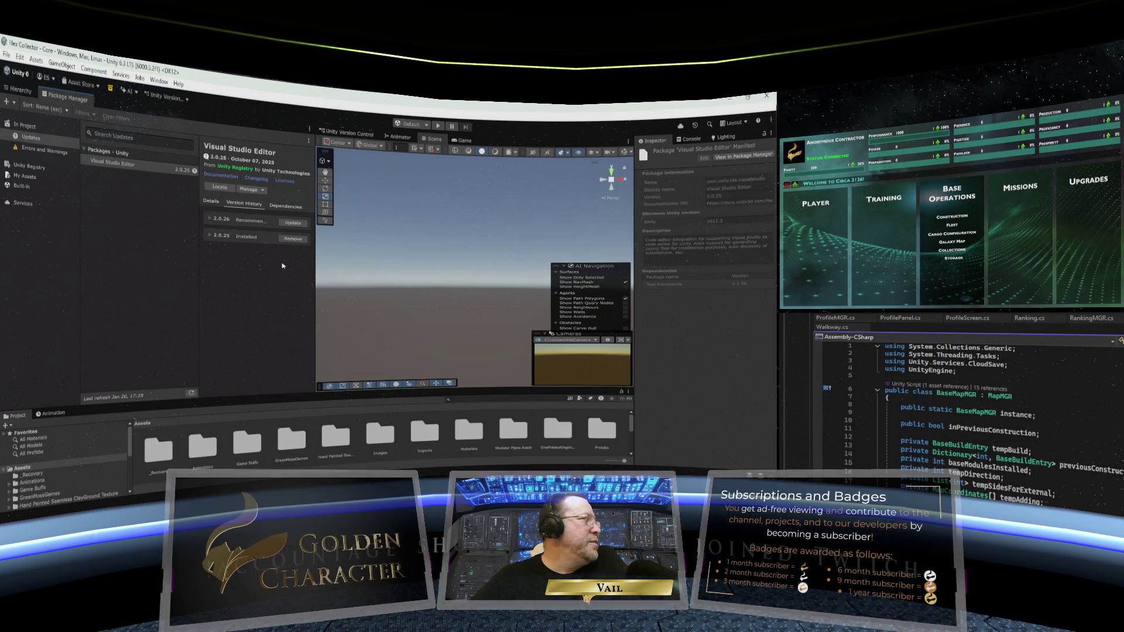
{"action": "left_click", "coordinate": [295, 224]}
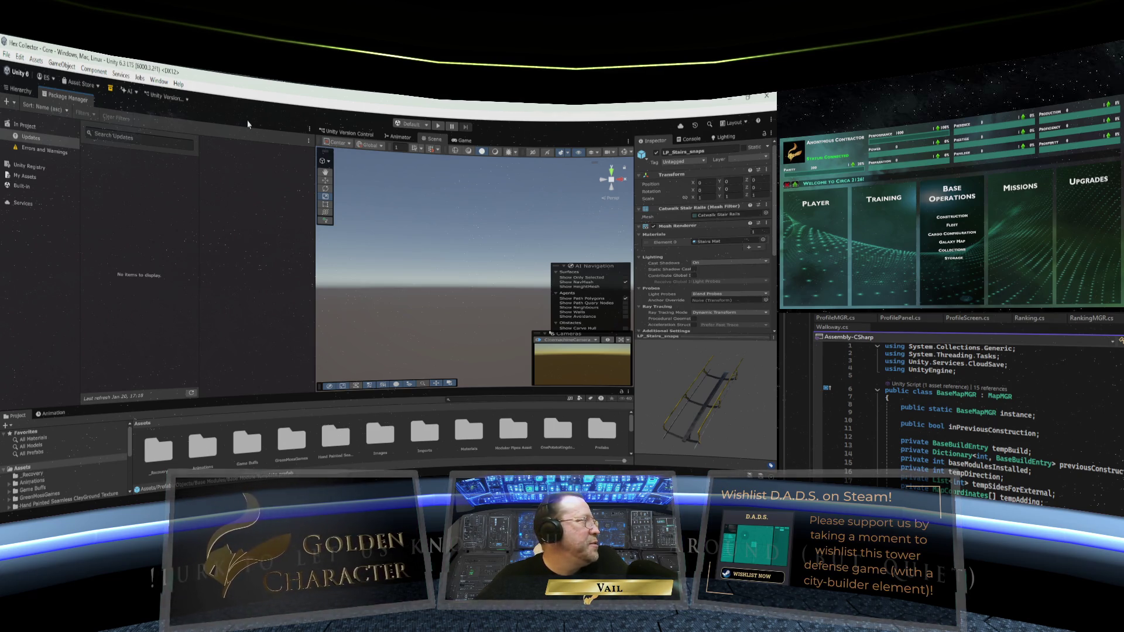
List Errors and Warnings, showing deprecated Multiplayer Widgets 1.0.1 with 1.0.5 available
{"action": "left_click", "coordinate": [32, 150]}
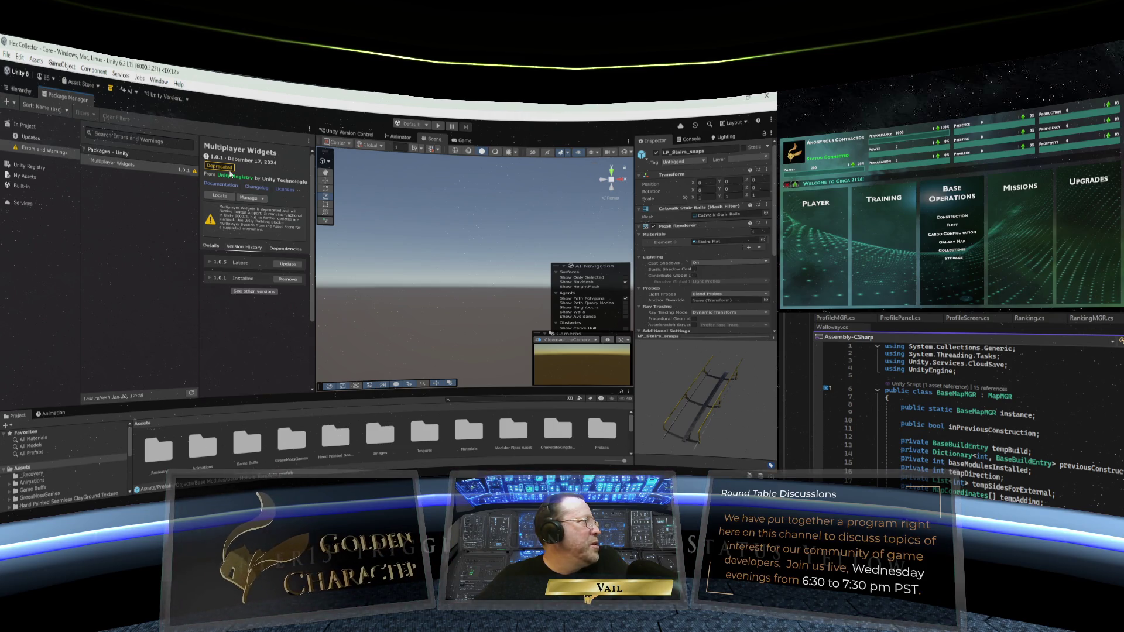
Update Multiplayer Widgets to 1.0.5 and widen its details area
{"action": "left_click", "coordinate": [288, 264]}
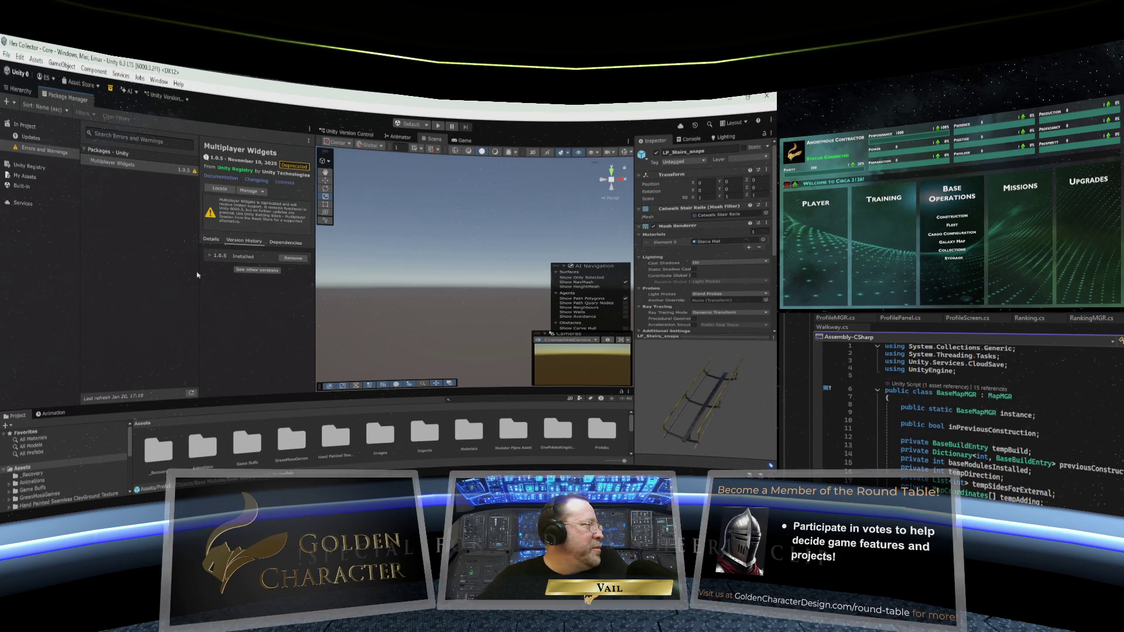
{"action": "left_click_drag", "start_coordinate": [197, 275], "coordinate": [107, 272]}
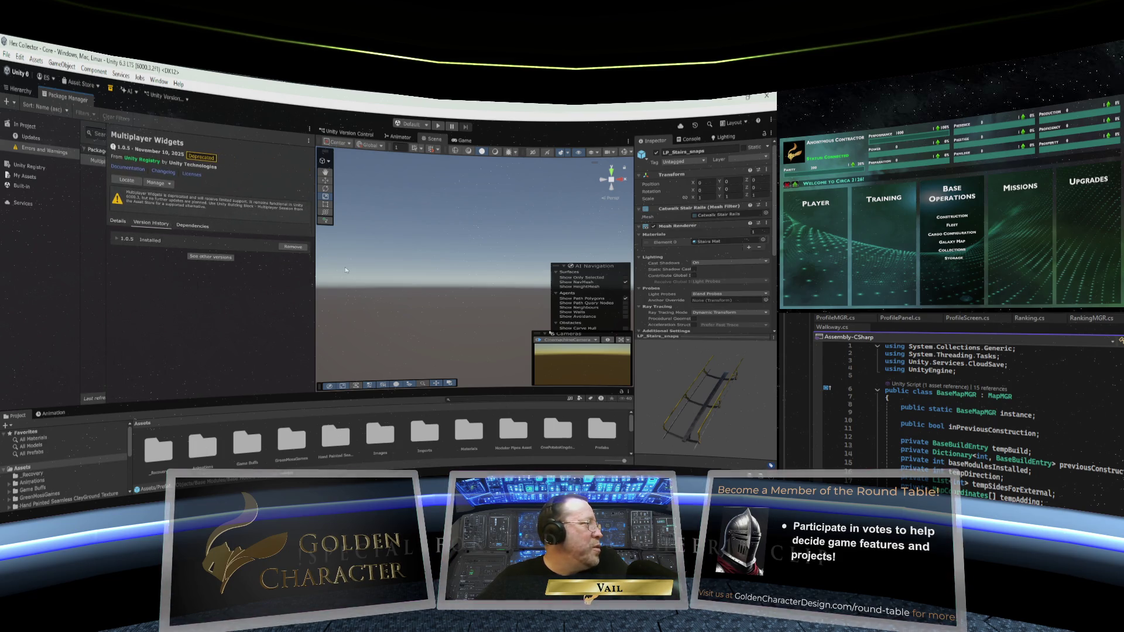
Resize the panels: shrink the package panel and hierarchy, and enlarge the Project browser
{"action": "left_click_drag", "start_coordinate": [314, 271], "coordinate": [180, 272]}
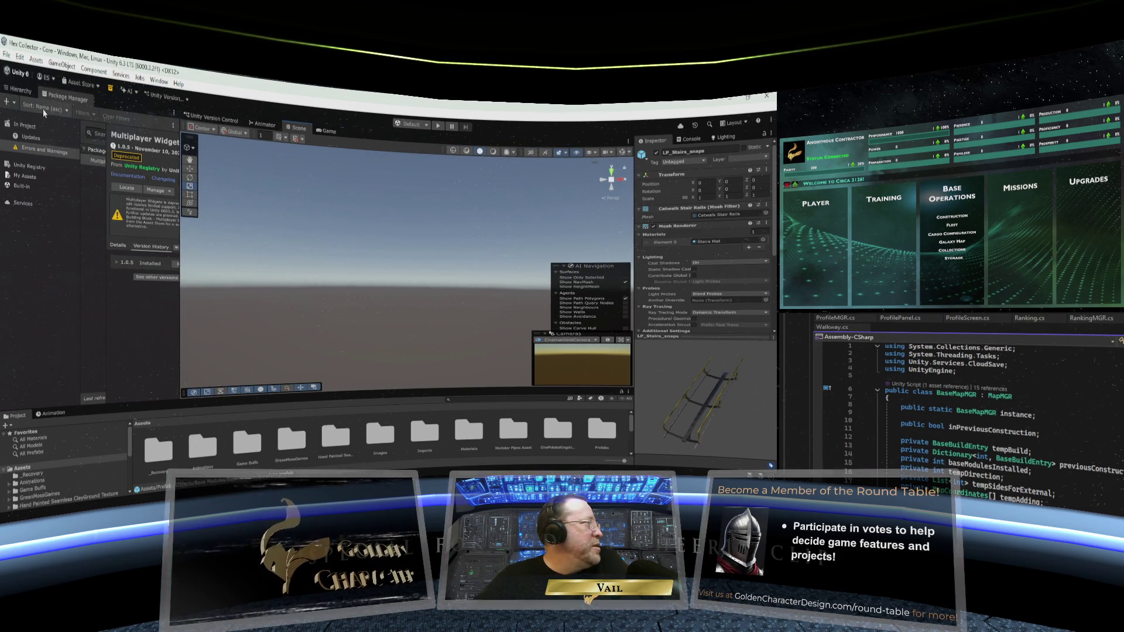
{"action": "left_click", "coordinate": [23, 90]}
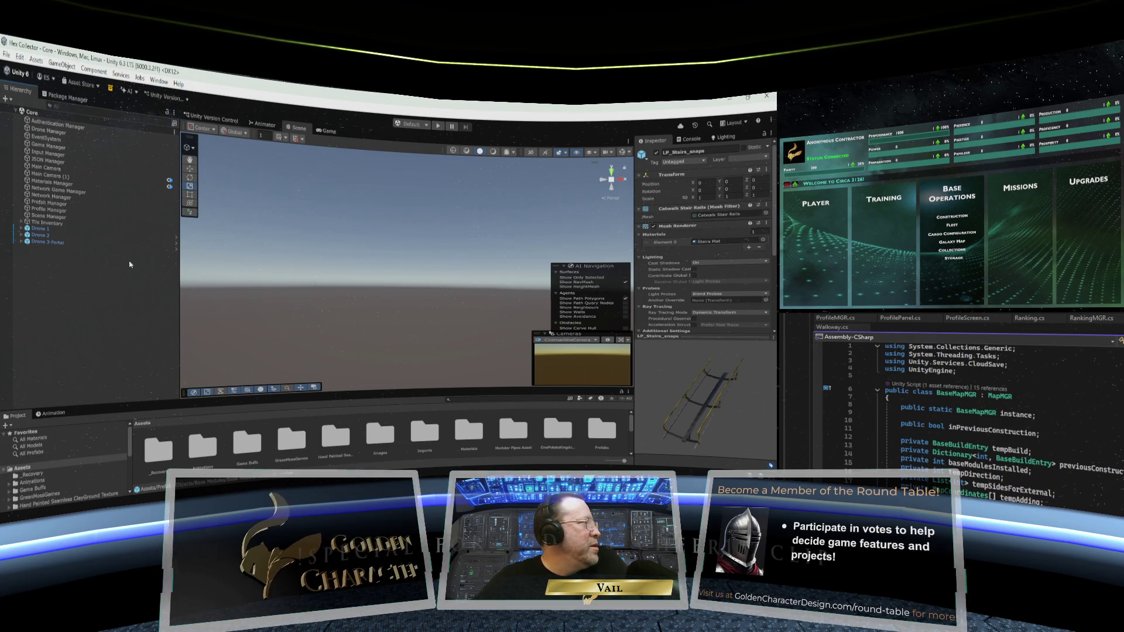
{"action": "left_click_drag", "start_coordinate": [178, 256], "coordinate": [114, 258]}
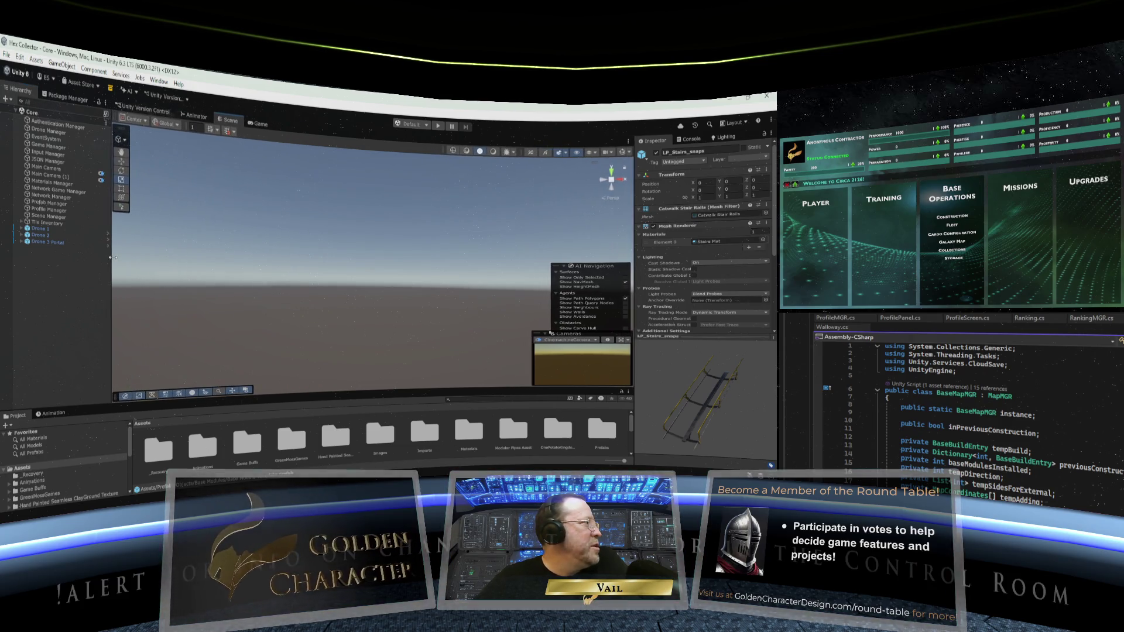
{"action": "left_click_drag", "start_coordinate": [87, 408], "coordinate": [87, 329]}
Expand Prefabs and browse the Function and Layout prefab folders
{"action": "scroll", "coordinate": [45, 433], "scroll_direction": "down", "scroll_amount": 1}
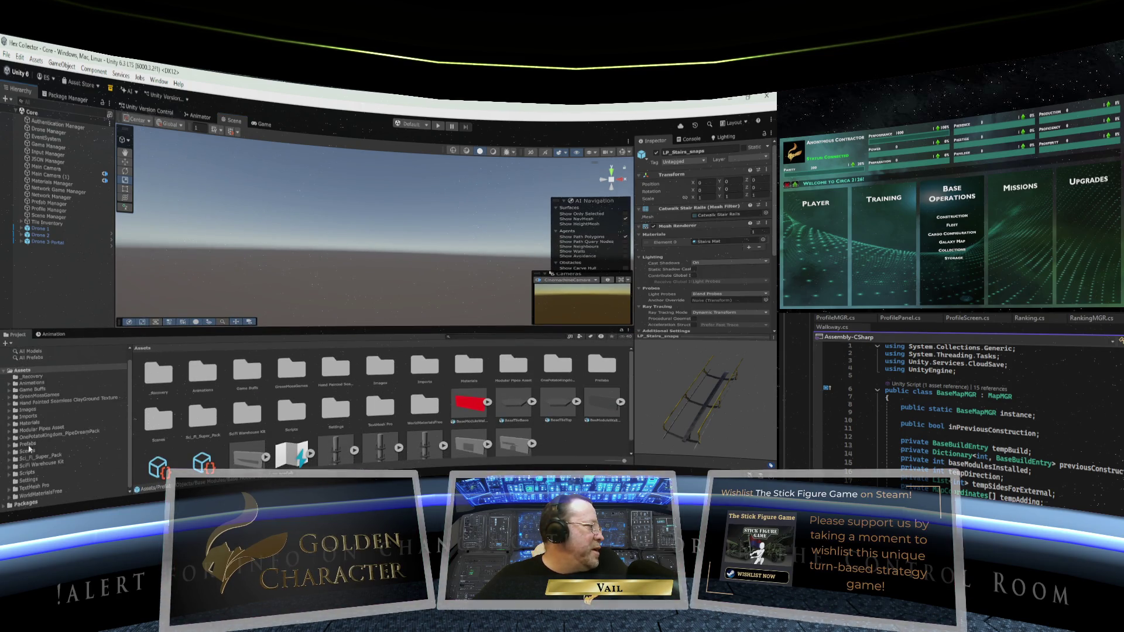
{"action": "left_click", "coordinate": [27, 446]}
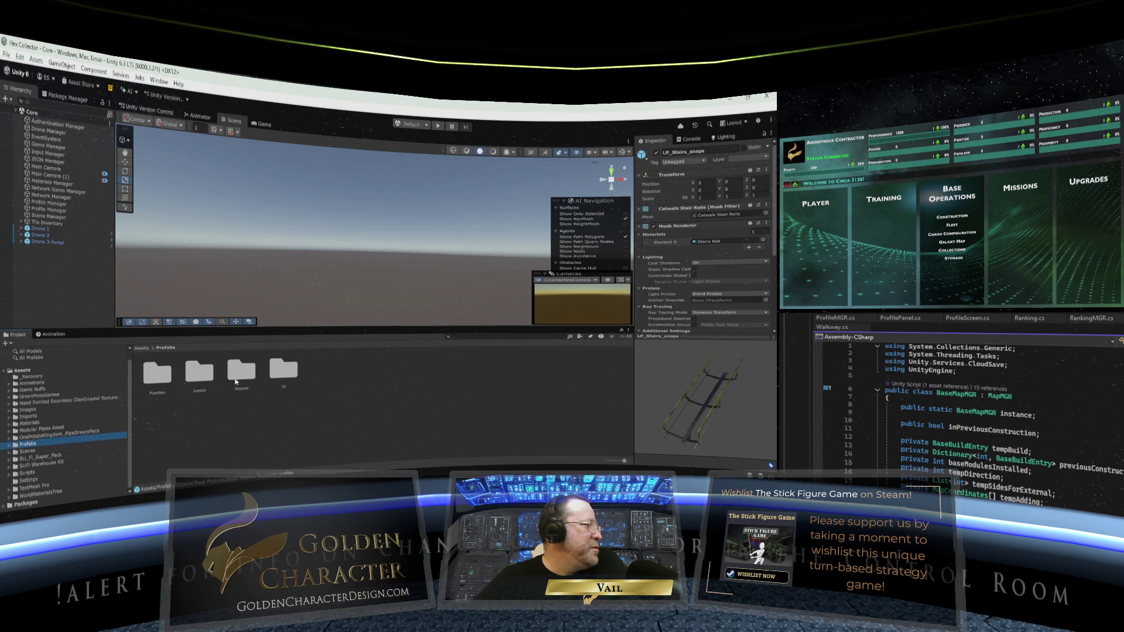
{"action": "left_click", "coordinate": [167, 380]}
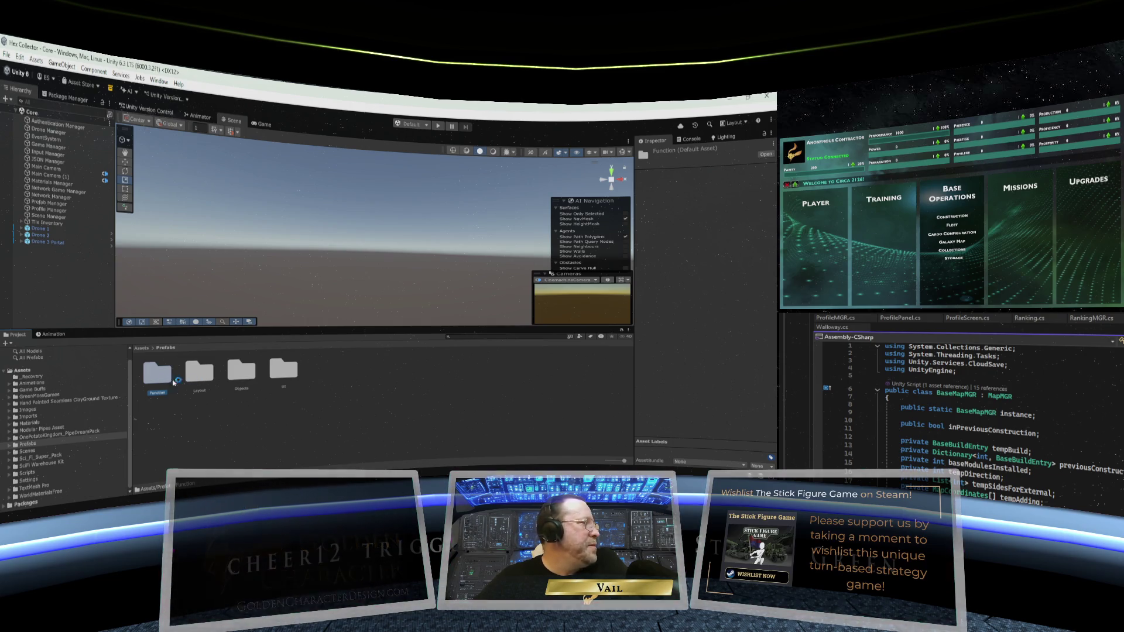
{"action": "double_click", "coordinate": [158, 381]}
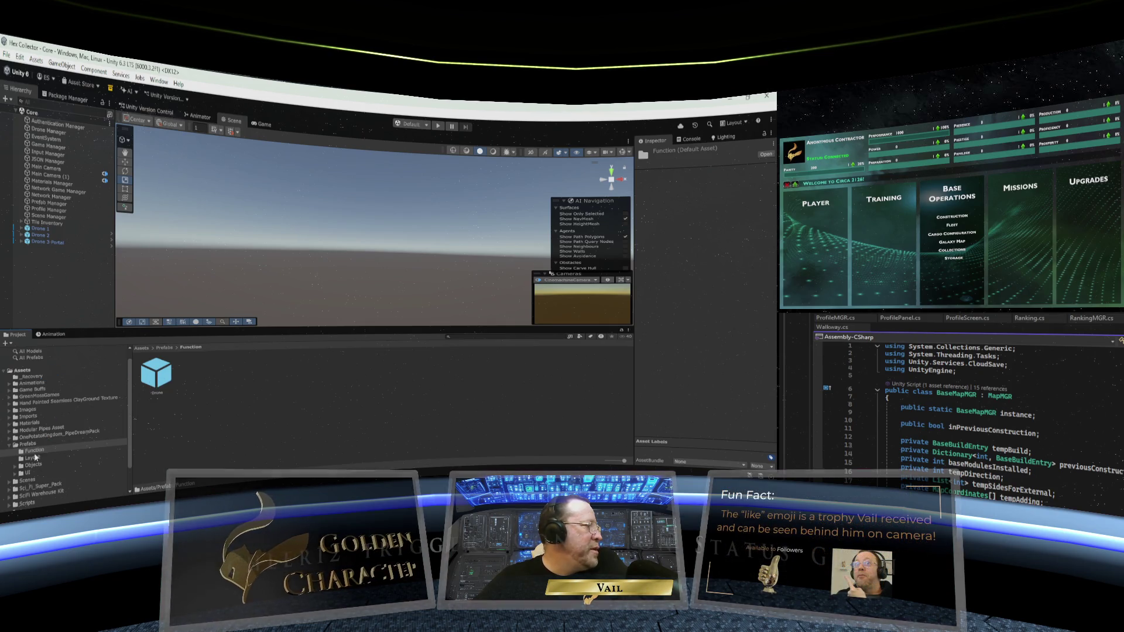
{"action": "left_click", "coordinate": [35, 458]}
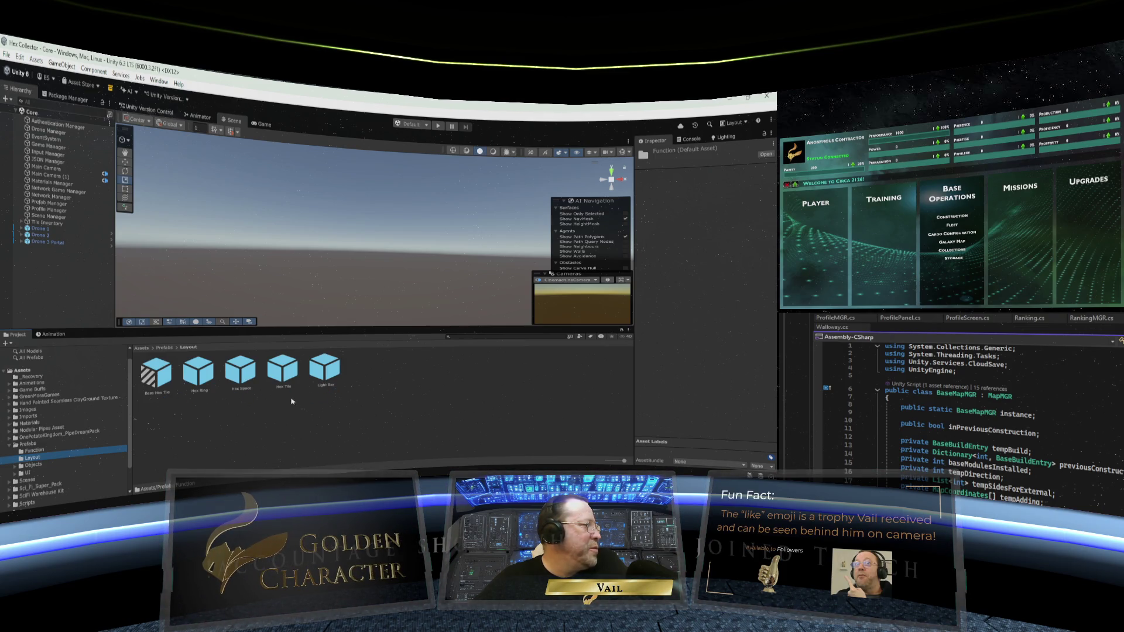
Open Prefabs > Objects > Base Modules and select its first module prefab
{"action": "left_click", "coordinate": [28, 466]}
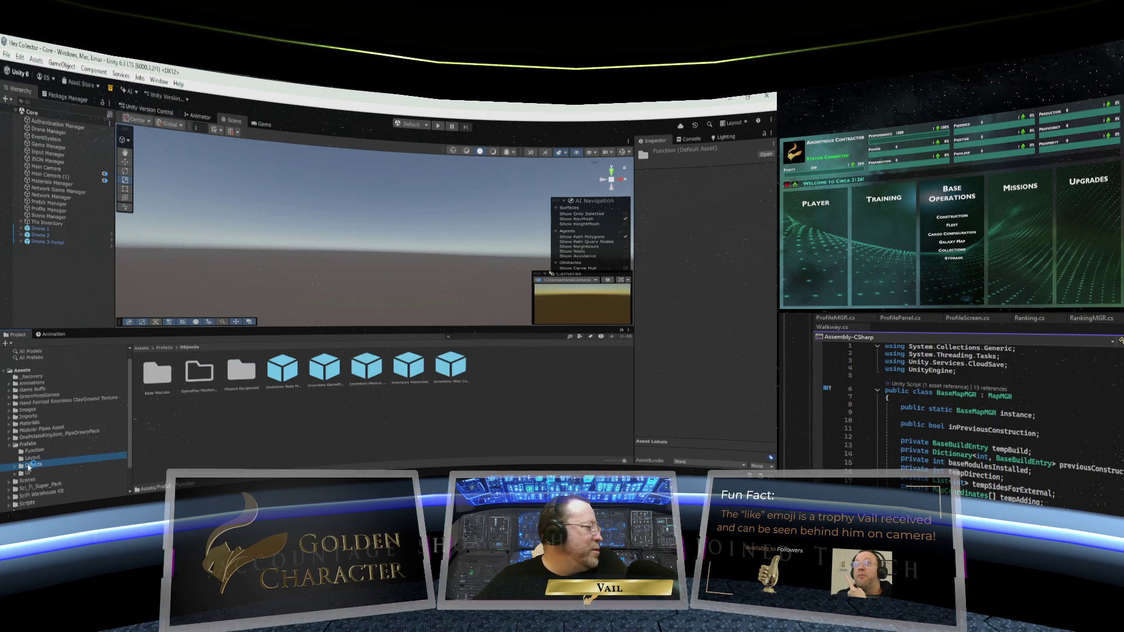
{"action": "left_click", "coordinate": [16, 466]}
{"action": "scroll", "coordinate": [79, 424], "scroll_direction": "down", "scroll_amount": 2}
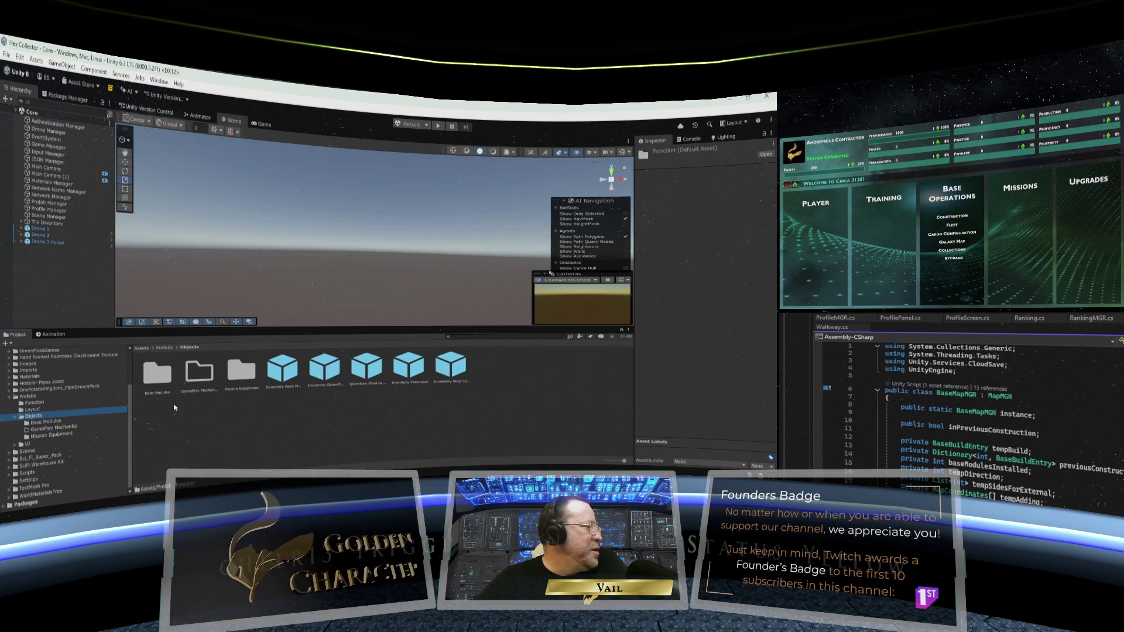
{"action": "double_click", "coordinate": [157, 377]}
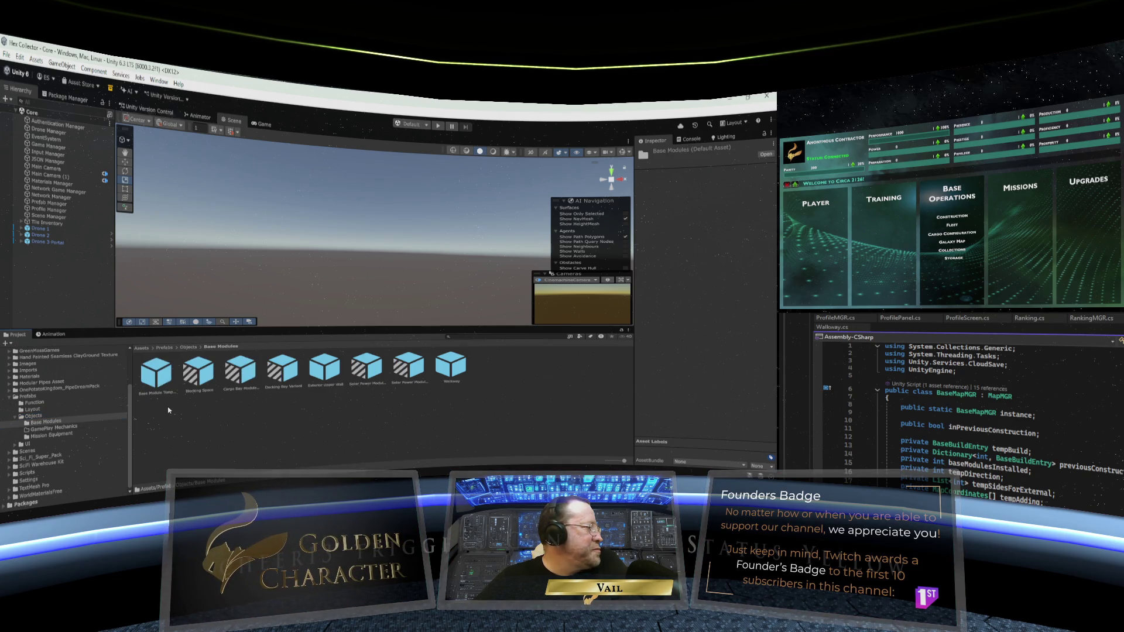
{"action": "left_click", "coordinate": [159, 386]}
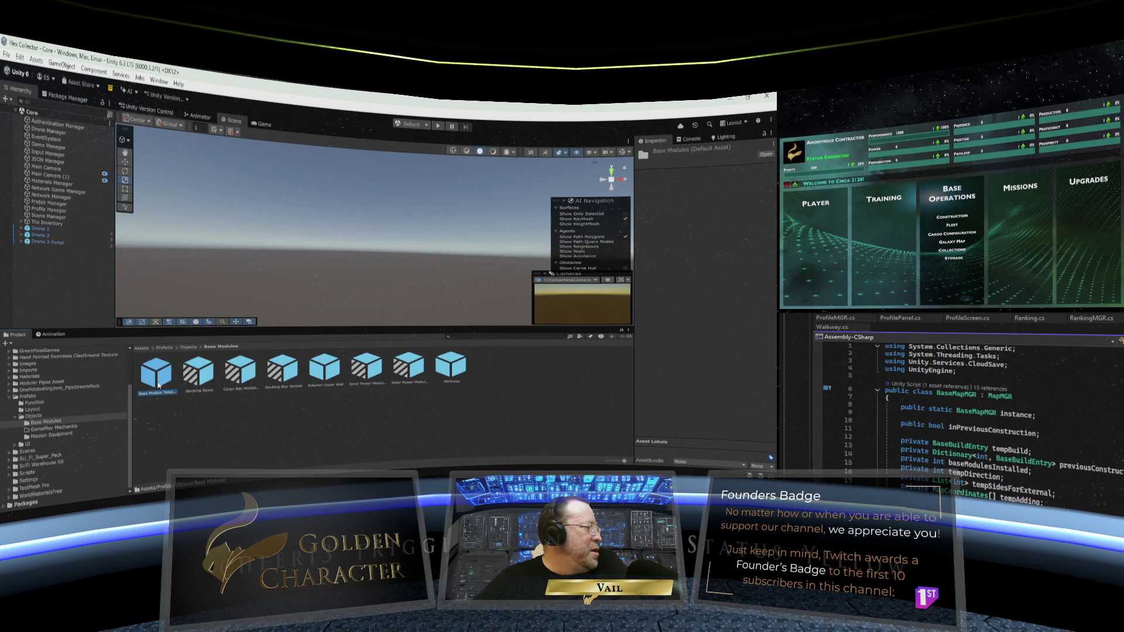
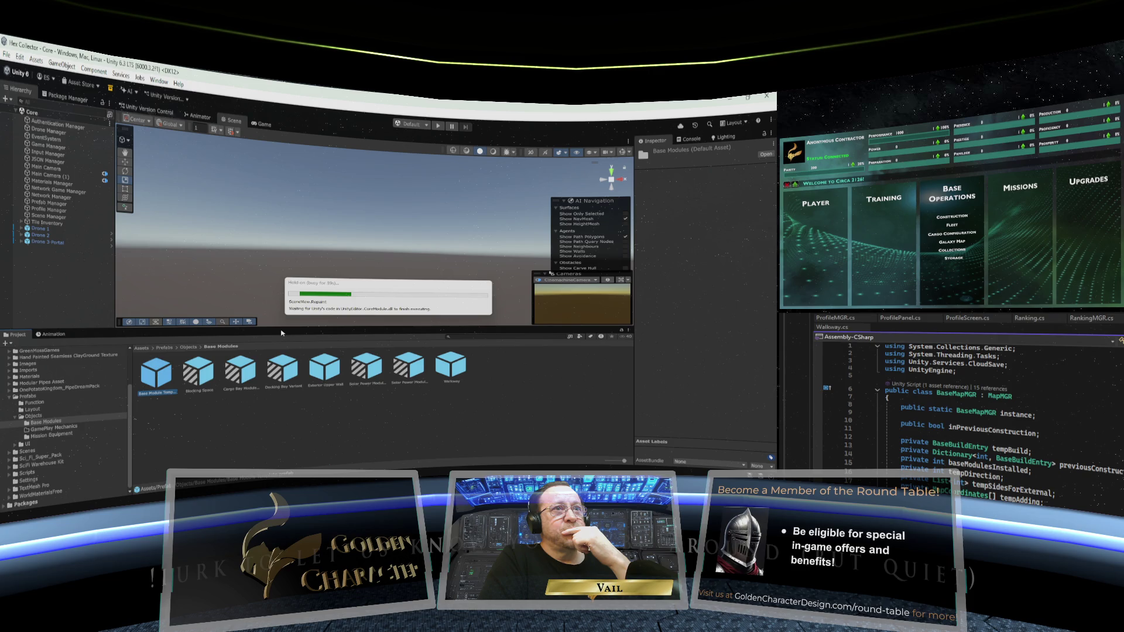
Enlarge the Scene view and frame the open Base Module Template prefab
{"action": "left_click_drag", "start_coordinate": [281, 333], "coordinate": [294, 399]}
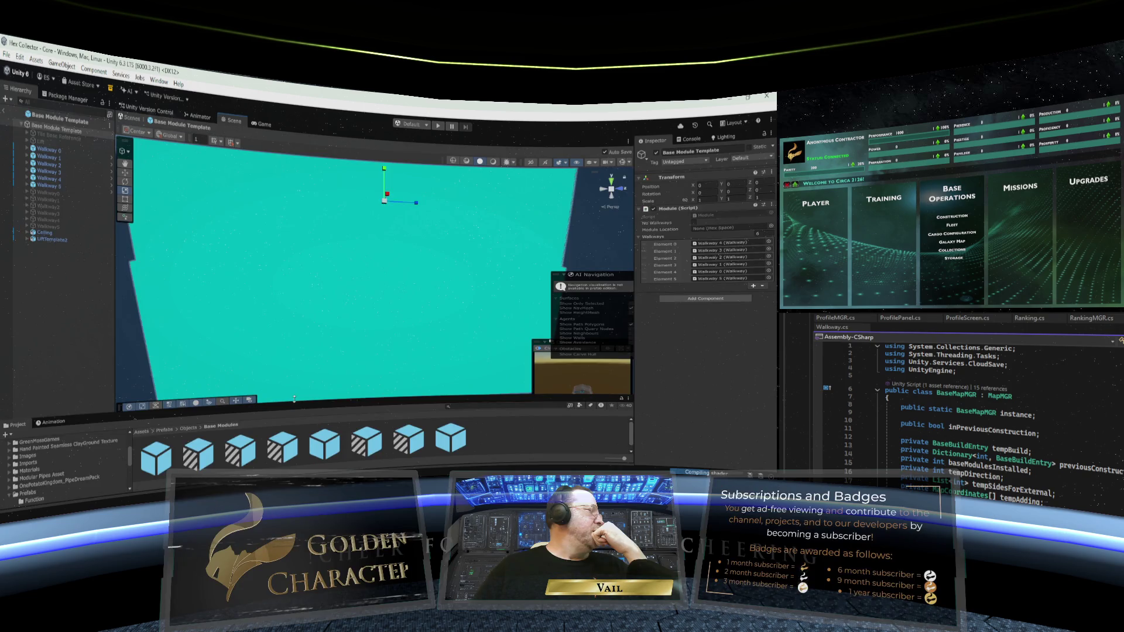
{"action": "left_click_drag", "start_coordinate": [294, 398], "coordinate": [293, 393]}
{"action": "scroll", "coordinate": [264, 264], "scroll_direction": "down", "scroll_amount": 3}
{"action": "scroll", "coordinate": [265, 263], "scroll_direction": "up", "scroll_amount": 1}
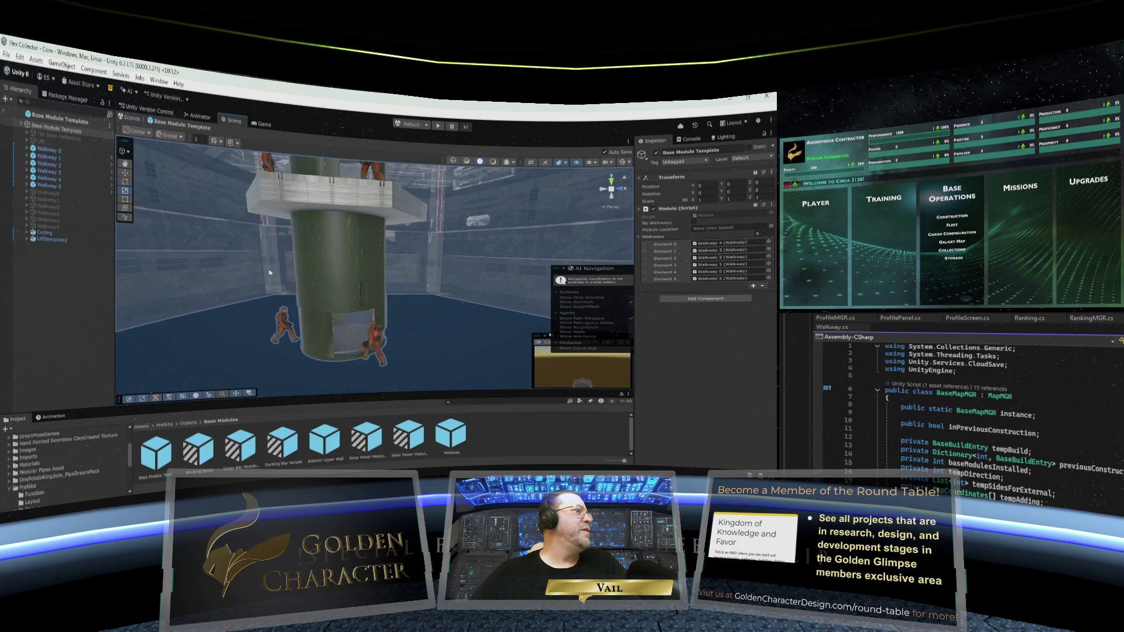
Orbit to look down on the module, then expand and collapse Walkway 1's Catwalk children
{"action": "mouse_move", "coordinate": [269, 273]}
{"action": "left_mouse_down"}
{"action": "mouse_move", "coordinate": [357, 307]}
{"action": "mouse_move", "coordinate": [218, 249]}
{"action": "left_mouse_up"}
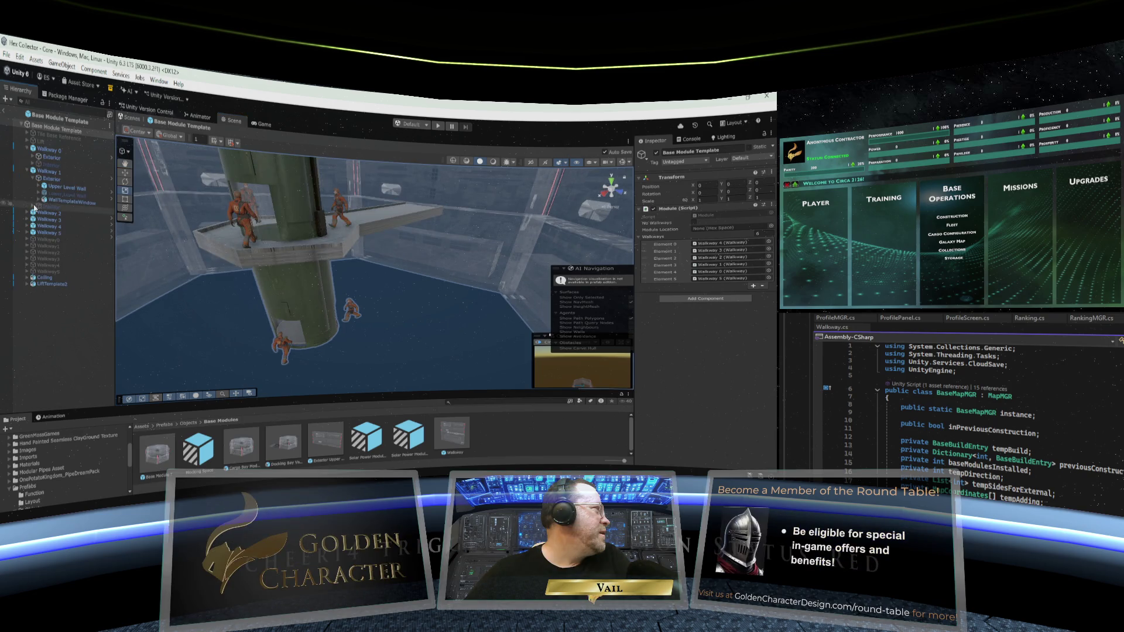
{"action": "left_click", "coordinate": [33, 207]}
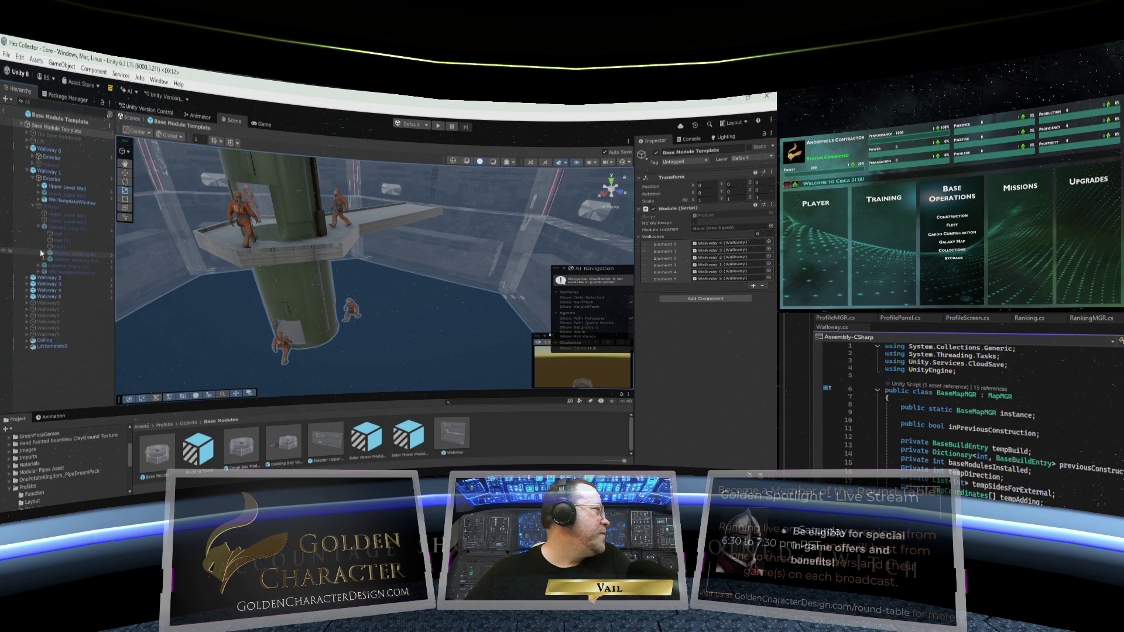
{"action": "scroll", "coordinate": [59, 248], "scroll_direction": "down", "scroll_amount": 3}
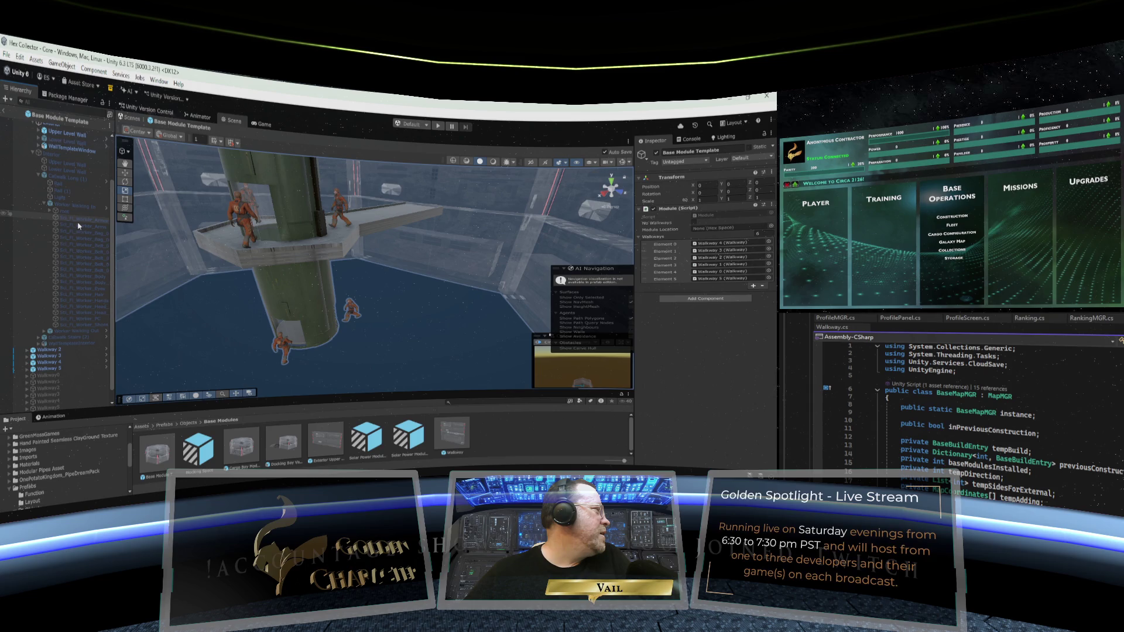
{"action": "left_click", "coordinate": [38, 260]}
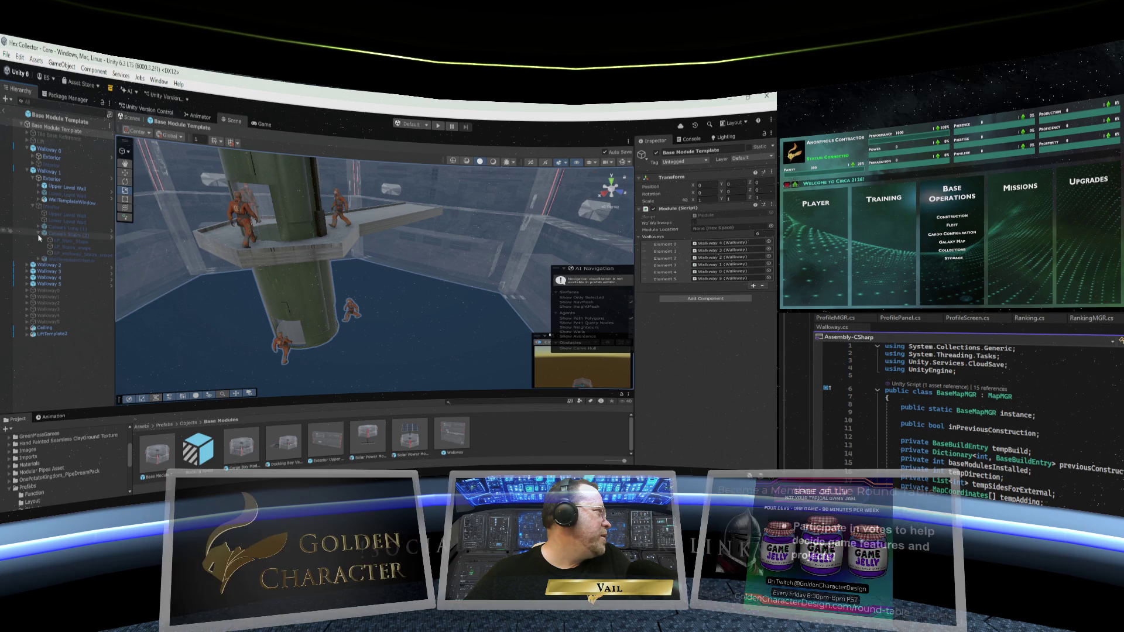
{"action": "left_click", "coordinate": [38, 233]}
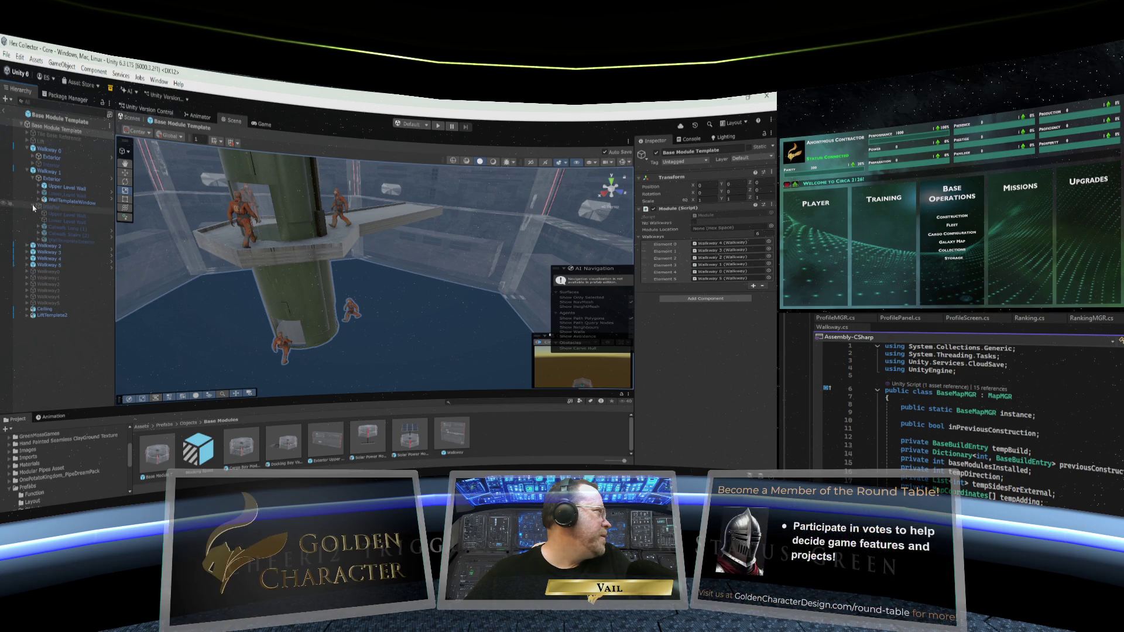
{"action": "left_click", "coordinate": [33, 207]}
{"action": "scroll", "coordinate": [313, 249], "scroll_direction": "up", "scroll_amount": 2}
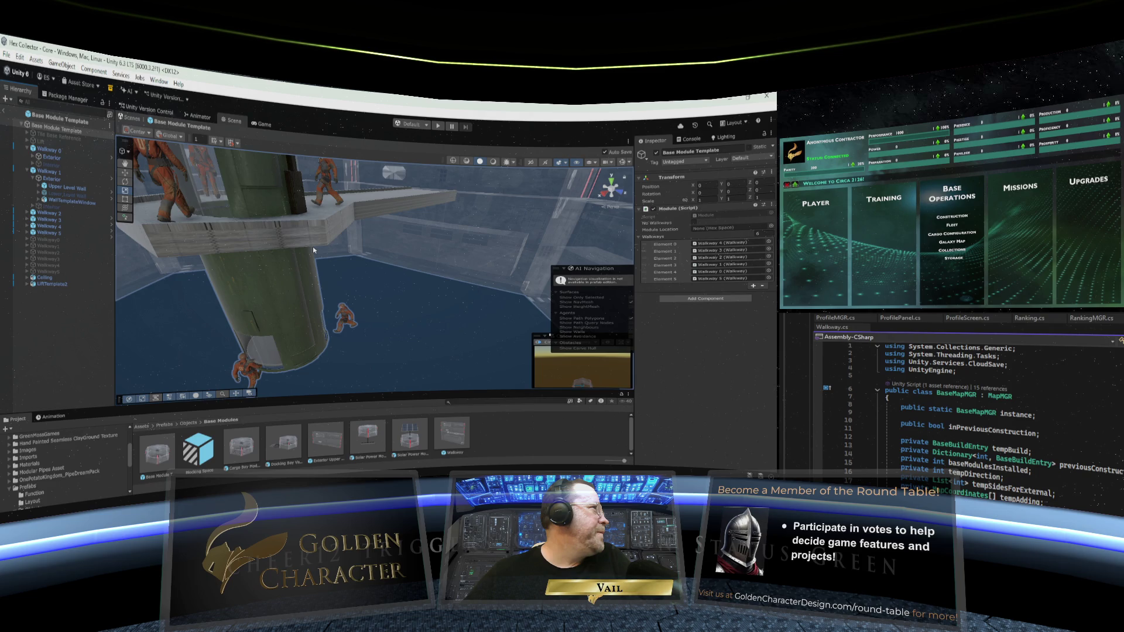
{"action": "mouse_move", "coordinate": [313, 247]}
{"action": "left_mouse_down"}
{"action": "mouse_move", "coordinate": [386, 289]}
{"action": "mouse_move", "coordinate": [317, 324]}
{"action": "mouse_move", "coordinate": [387, 287]}
{"action": "left_mouse_up"}
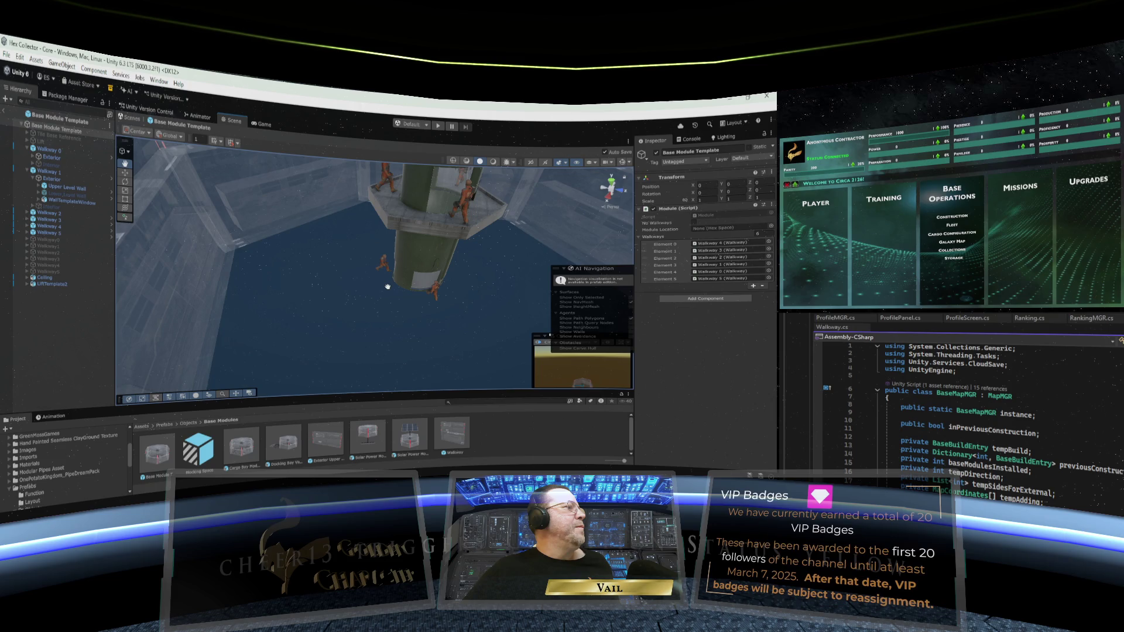
{"action": "left_click_drag", "start_coordinate": [388, 287], "coordinate": [361, 299]}
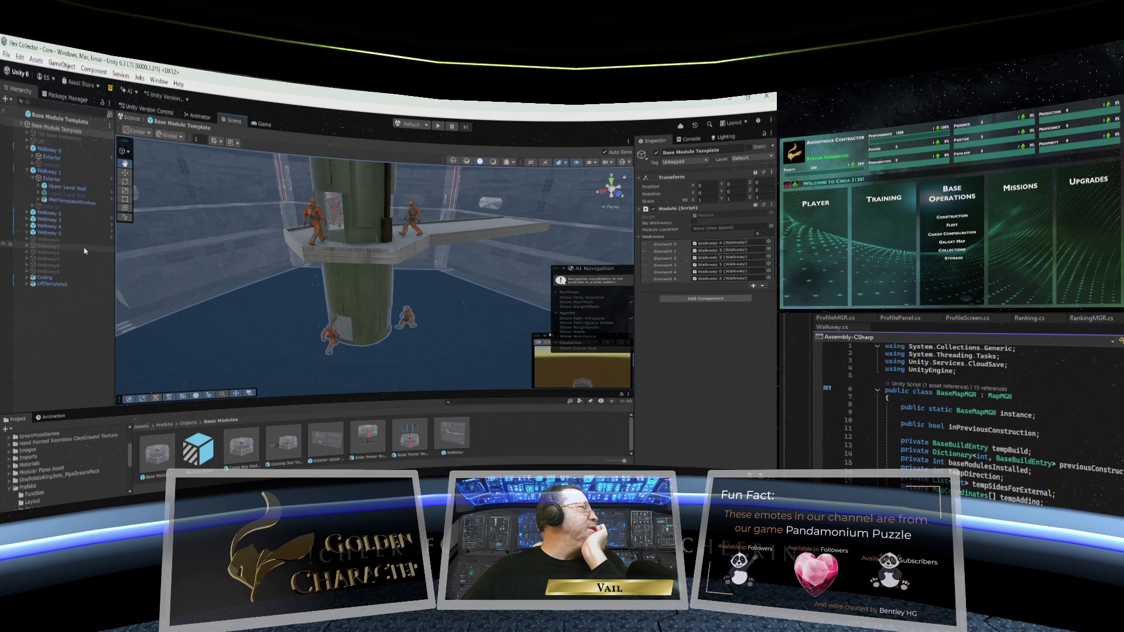
{"action": "scroll", "coordinate": [28, 481], "scroll_direction": "up", "scroll_amount": 1}
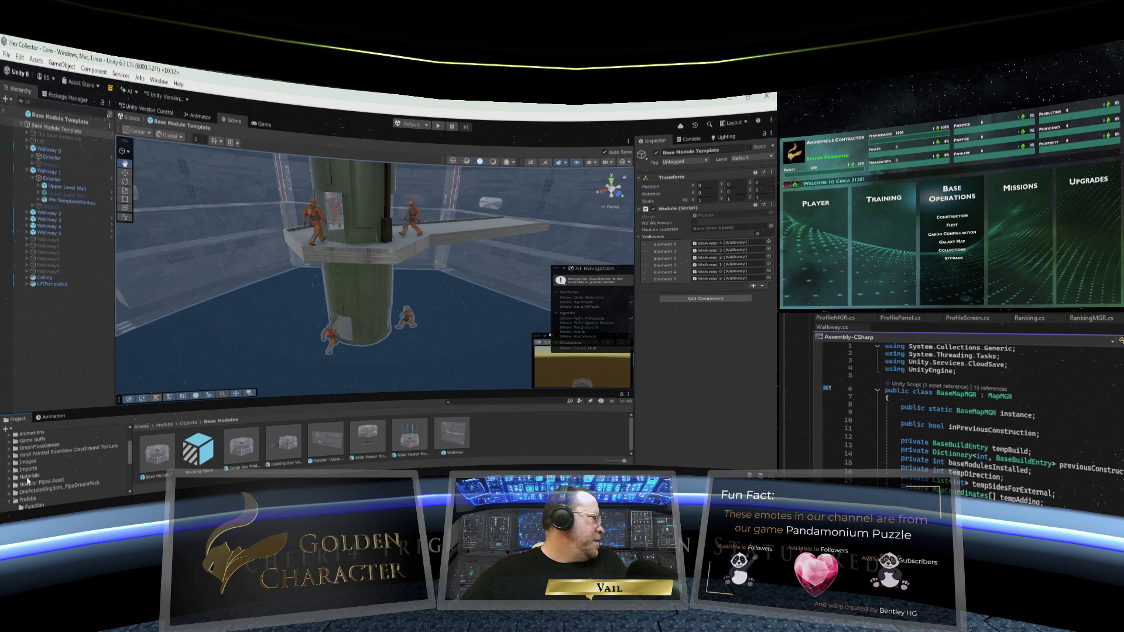
Expand the Imports folder and show the AMINT folder's contents
{"action": "double_click", "coordinate": [28, 469]}
{"action": "scroll", "coordinate": [58, 469], "scroll_direction": "down", "scroll_amount": 2}
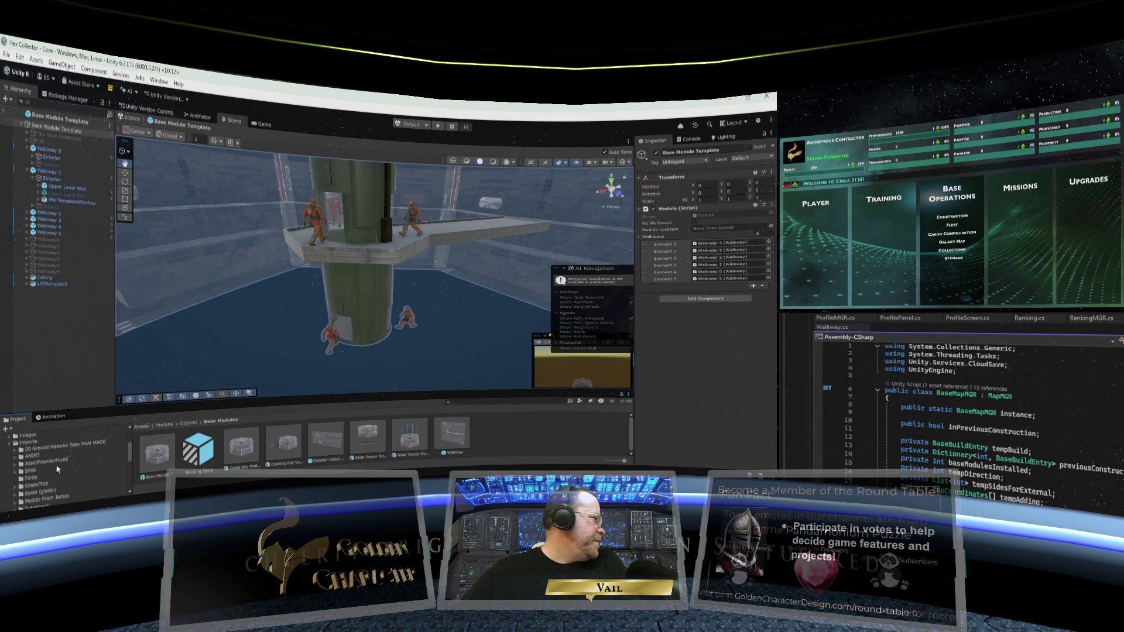
{"action": "scroll", "coordinate": [57, 469], "scroll_direction": "down", "scroll_amount": 2}
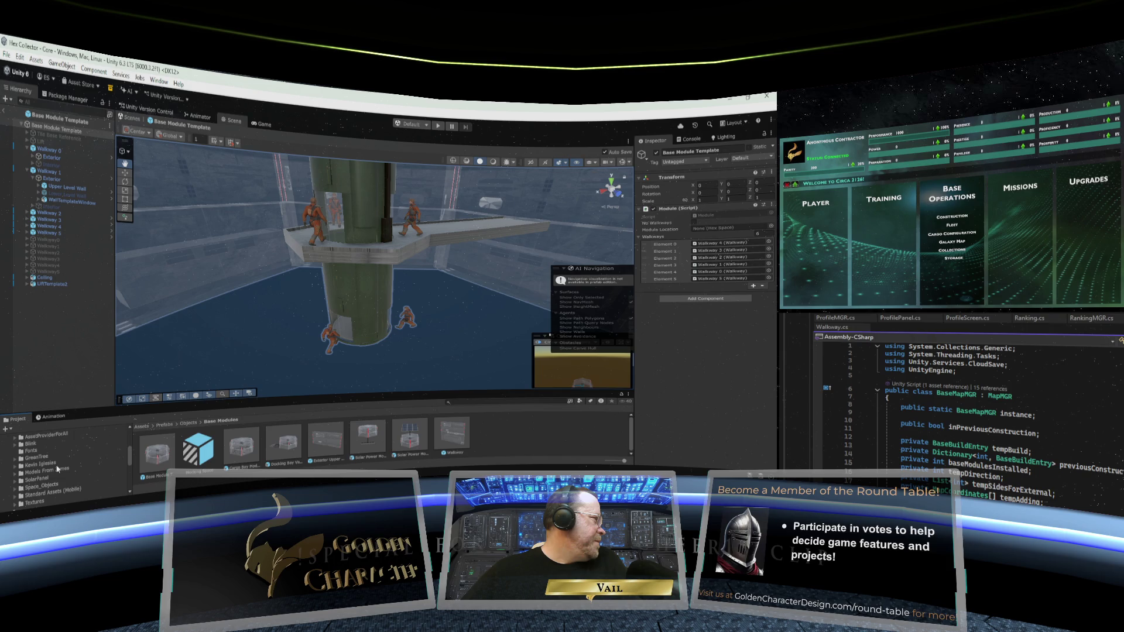
{"action": "scroll", "coordinate": [58, 469], "scroll_direction": "up", "scroll_amount": 2}
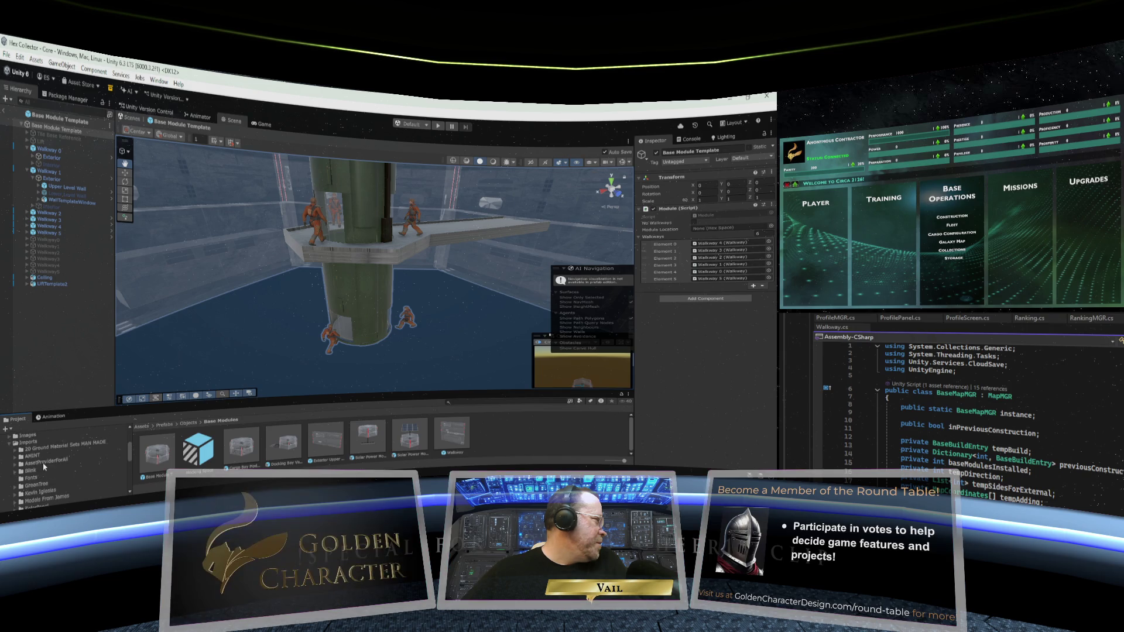
{"action": "scroll", "coordinate": [44, 467], "scroll_direction": "down", "scroll_amount": 2}
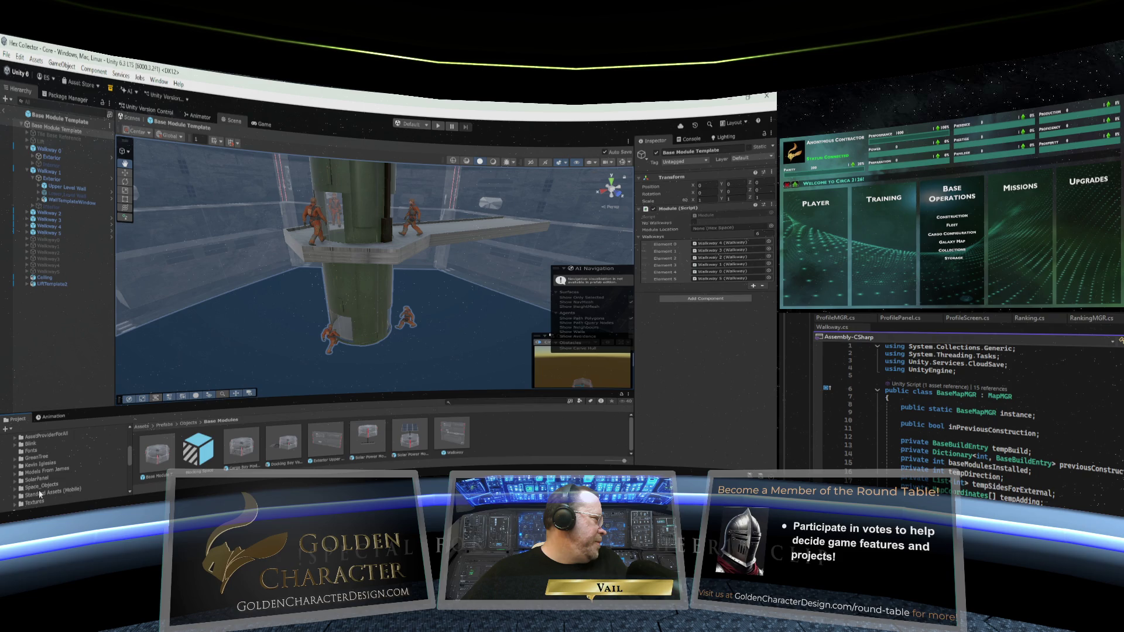
{"action": "scroll", "coordinate": [44, 461], "scroll_direction": "up", "scroll_amount": 2}
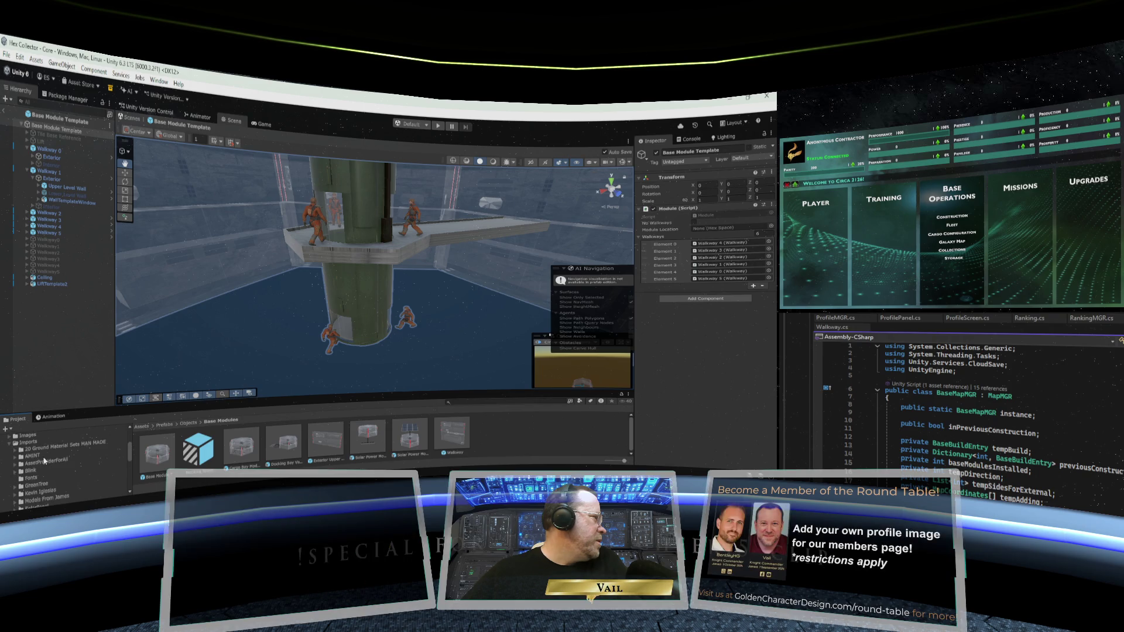
{"action": "left_click", "coordinate": [33, 457]}
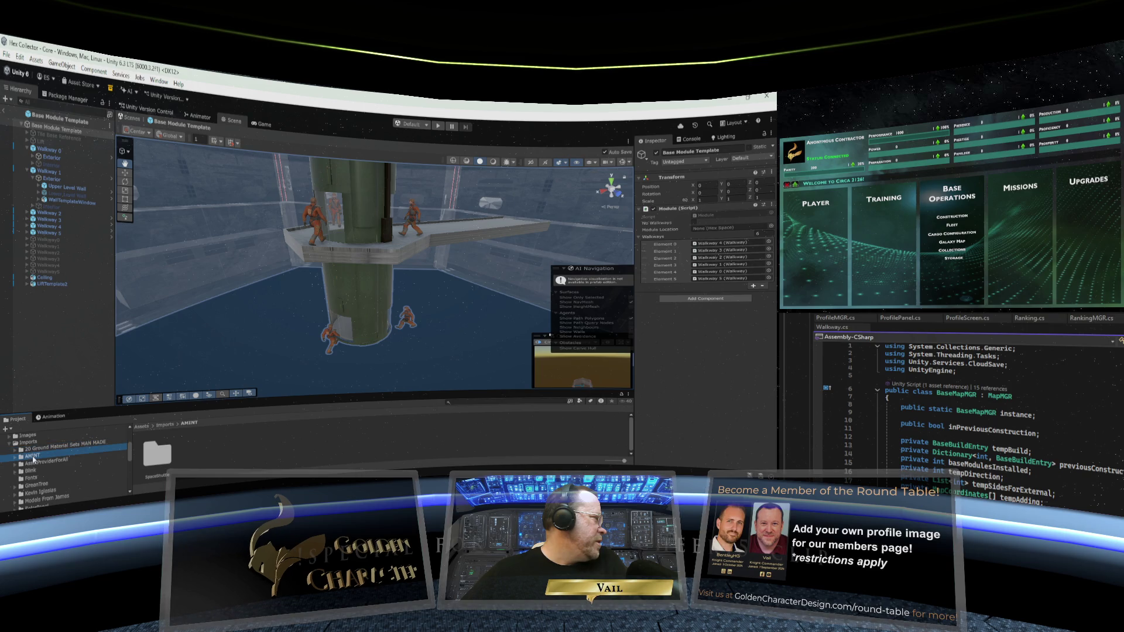
Browse AssetProviderForAll and Blink's Art textures, including StylizedLavaTextures, then collapse them
{"action": "left_click", "coordinate": [14, 462]}
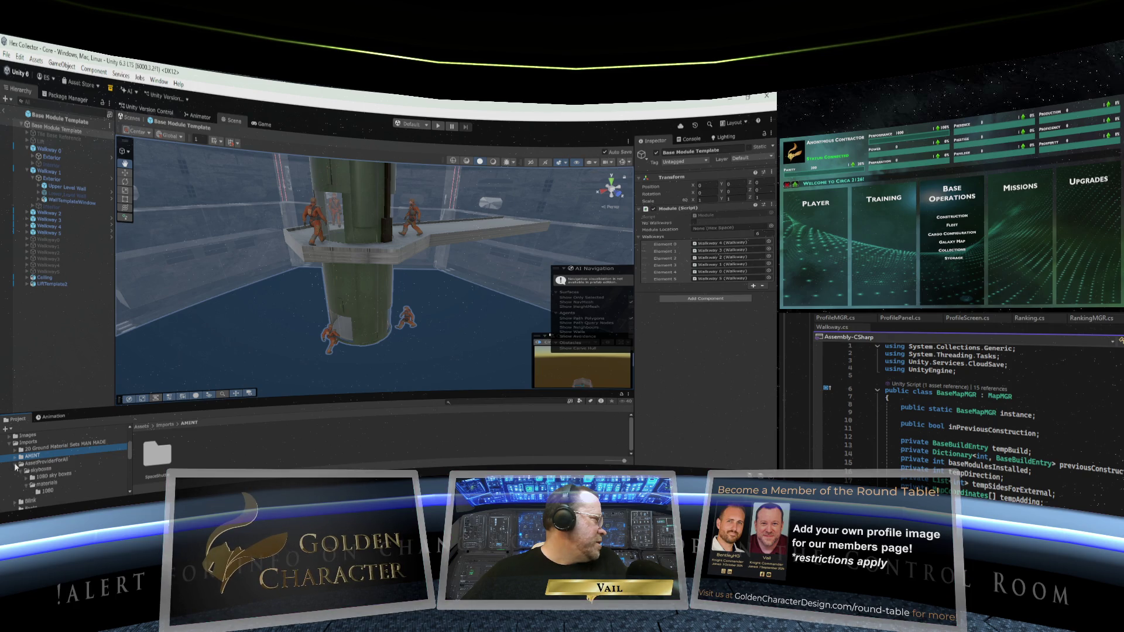
{"action": "left_click", "coordinate": [15, 464]}
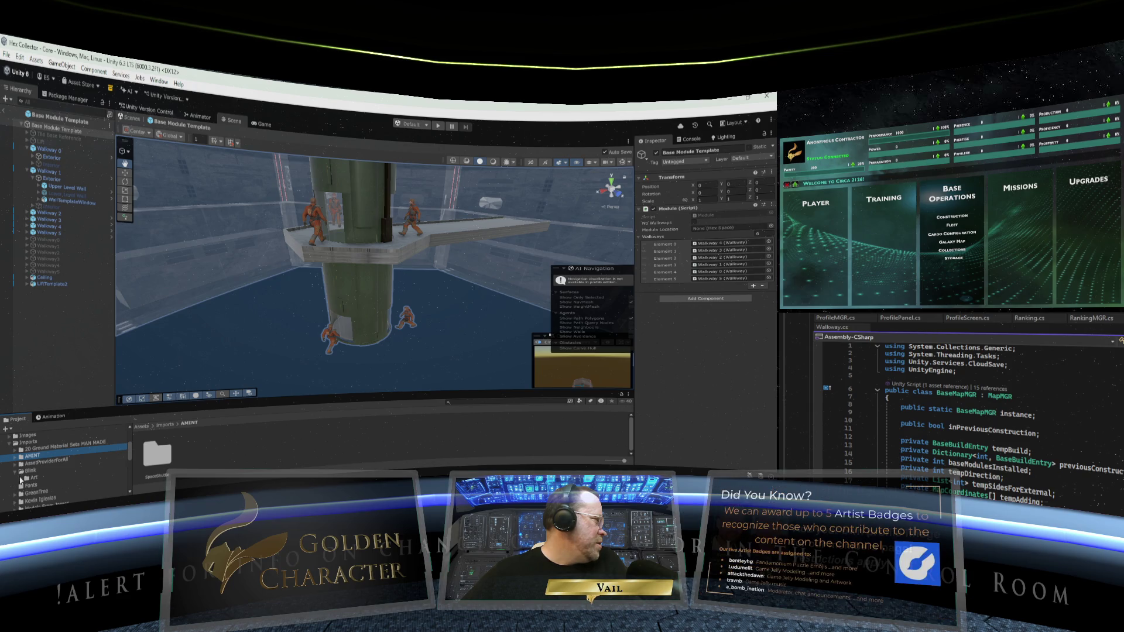
{"action": "left_click", "coordinate": [22, 479]}
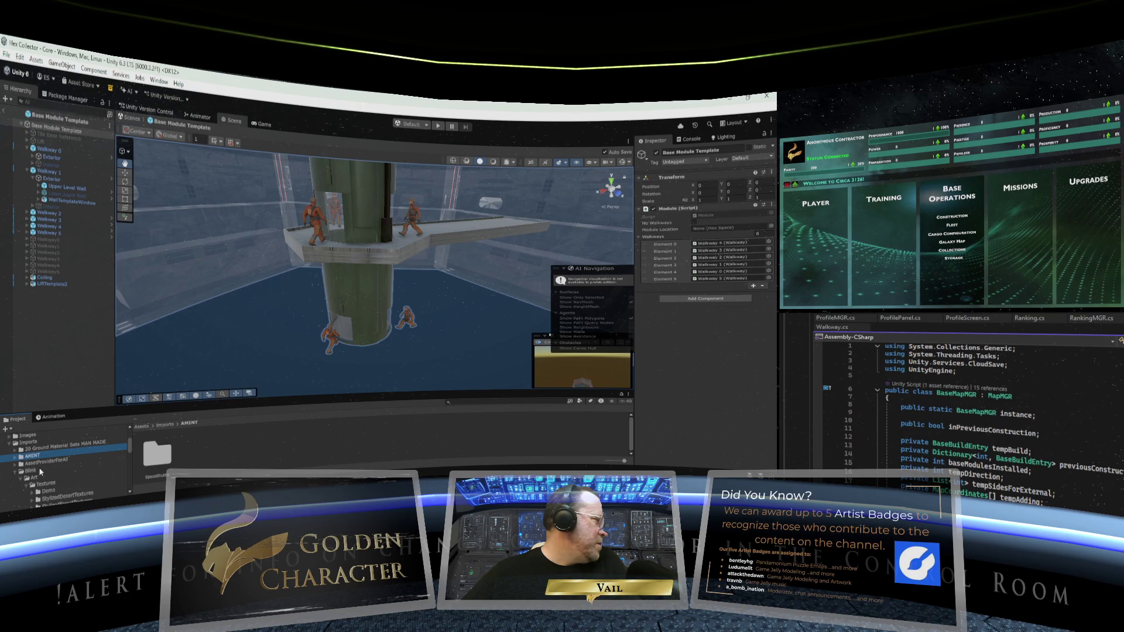
{"action": "scroll", "coordinate": [39, 467], "scroll_direction": "down", "scroll_amount": 3}
{"action": "left_click", "coordinate": [39, 467]}
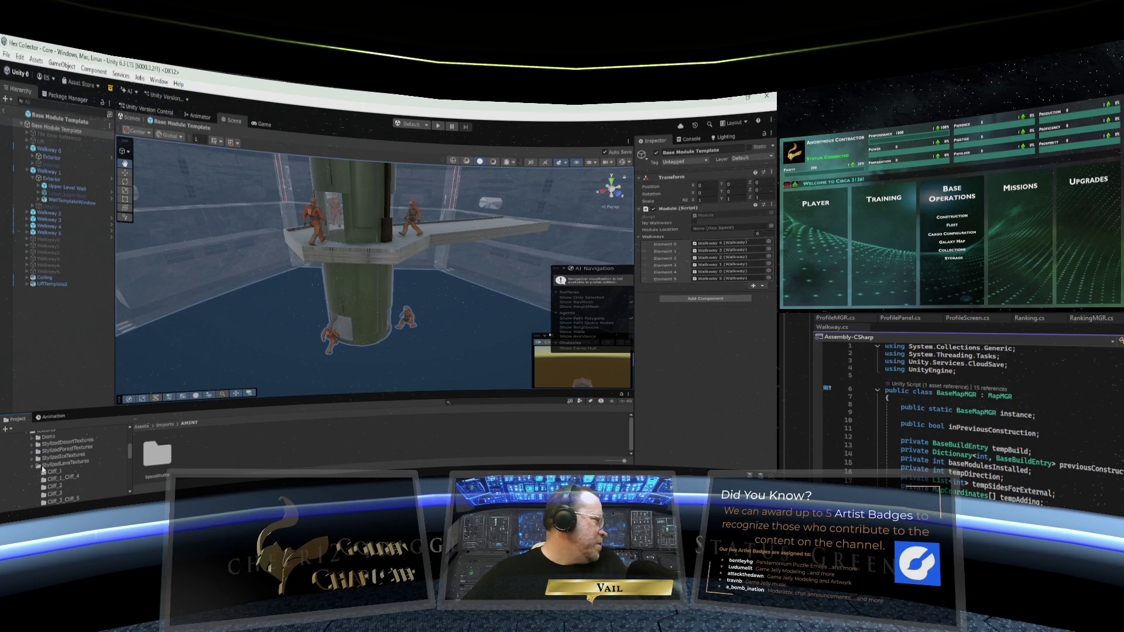
{"action": "scroll", "coordinate": [43, 469], "scroll_direction": "up", "scroll_amount": 5}
{"action": "left_click", "coordinate": [29, 485]}
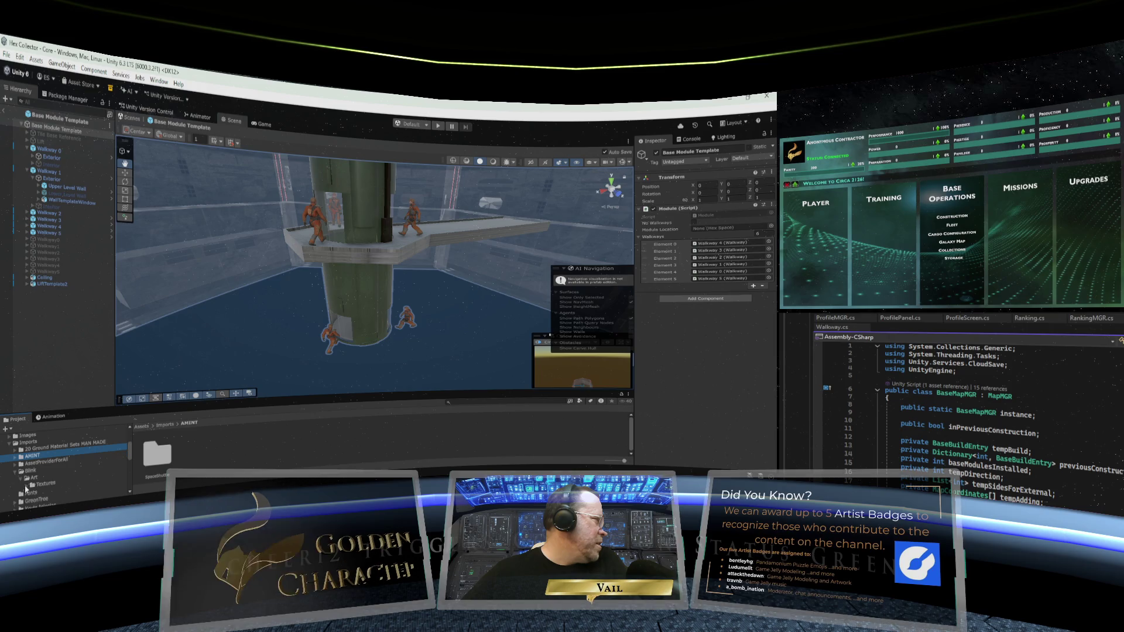
{"action": "left_click", "coordinate": [16, 474]}
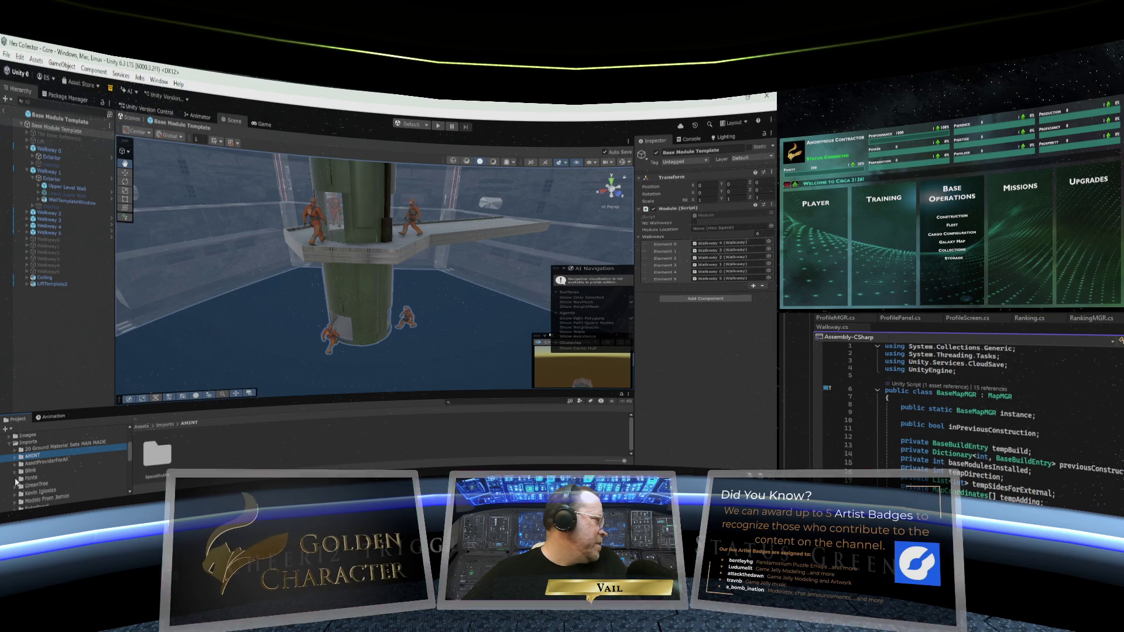
{"action": "scroll", "coordinate": [23, 474], "scroll_direction": "down", "scroll_amount": 5}
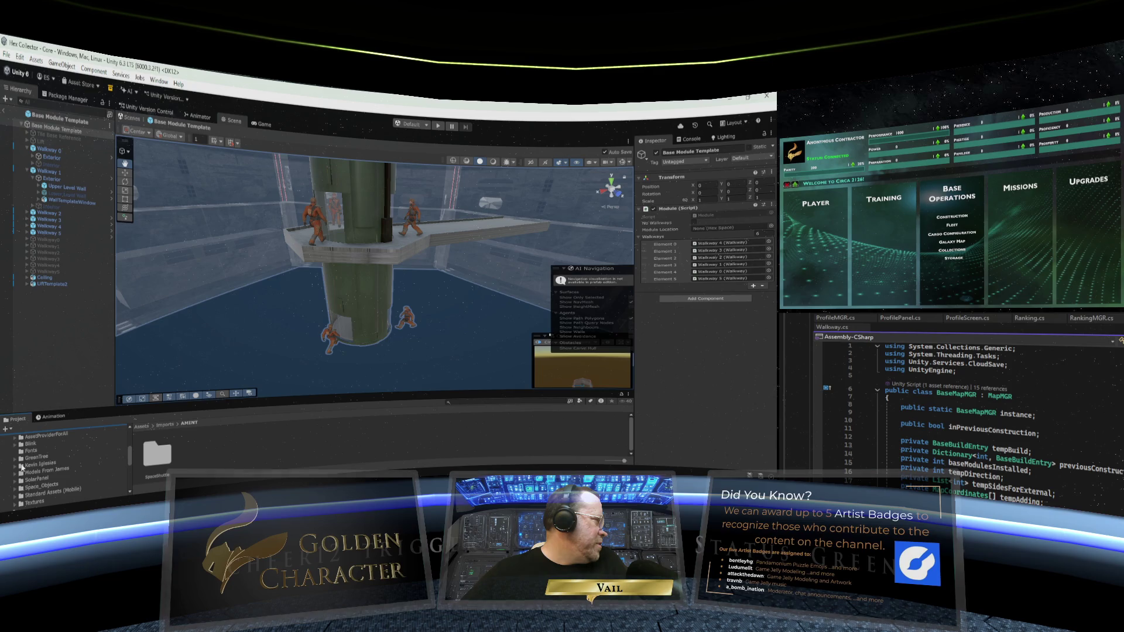
{"action": "scroll", "coordinate": [39, 462], "scroll_direction": "up", "scroll_amount": 5}
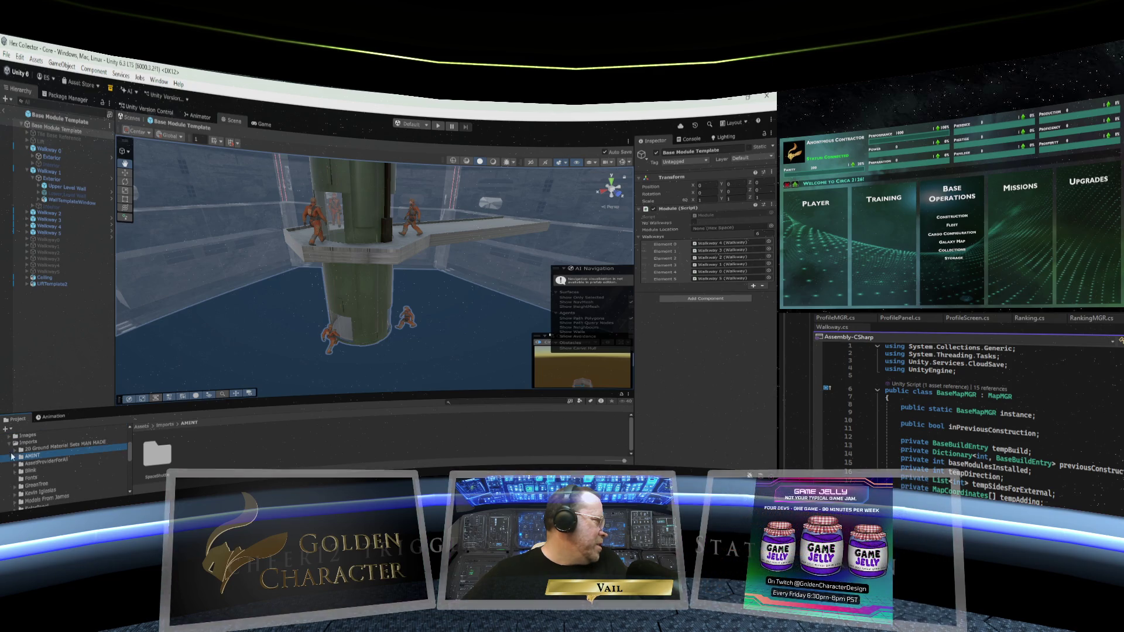
{"action": "scroll", "coordinate": [29, 457], "scroll_direction": "down", "scroll_amount": 10}
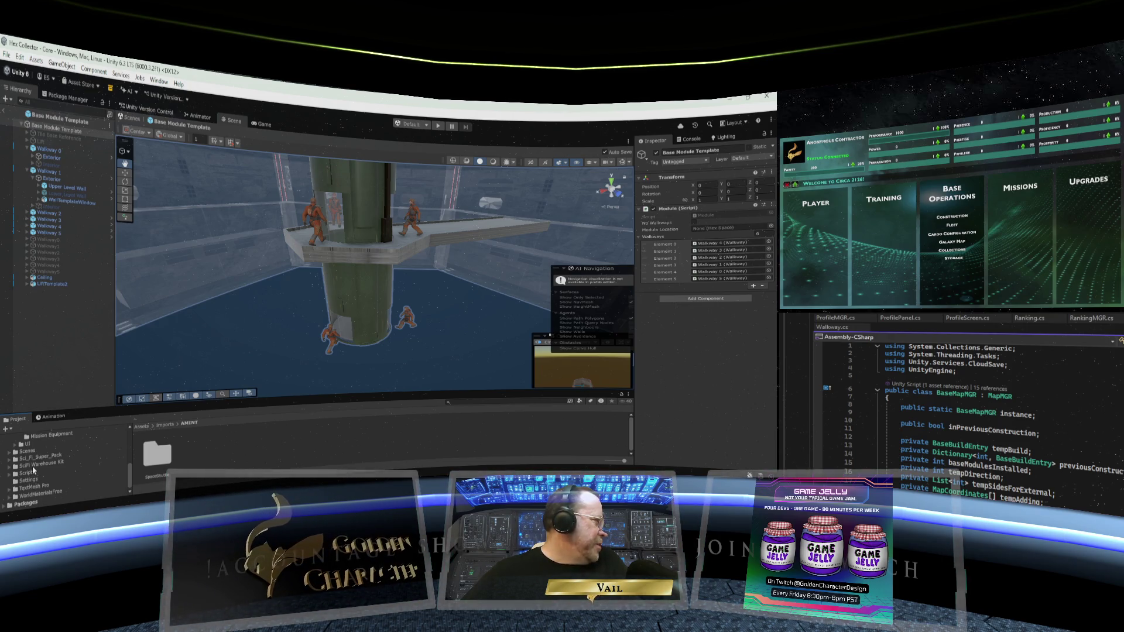
Expand Sci_Fi_Super_Pack and open its Character_Worker prefabs folder
{"action": "left_click", "coordinate": [9, 458]}
{"action": "scroll", "coordinate": [48, 453], "scroll_direction": "down", "scroll_amount": 2}
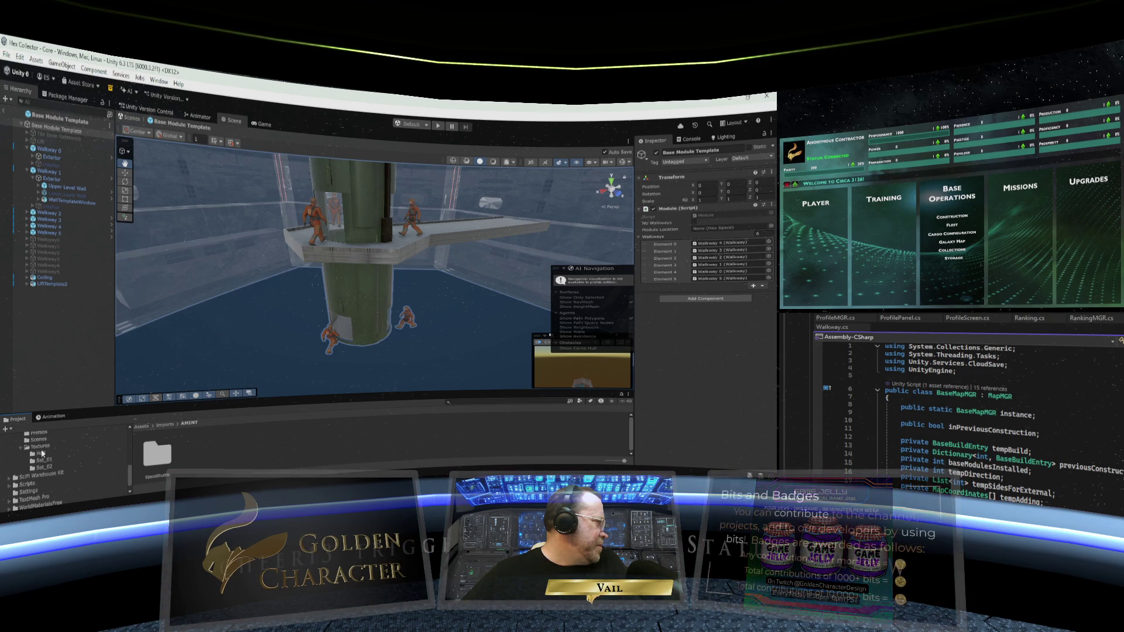
{"action": "scroll", "coordinate": [43, 452], "scroll_direction": "up", "scroll_amount": 2}
{"action": "left_click", "coordinate": [37, 459]}
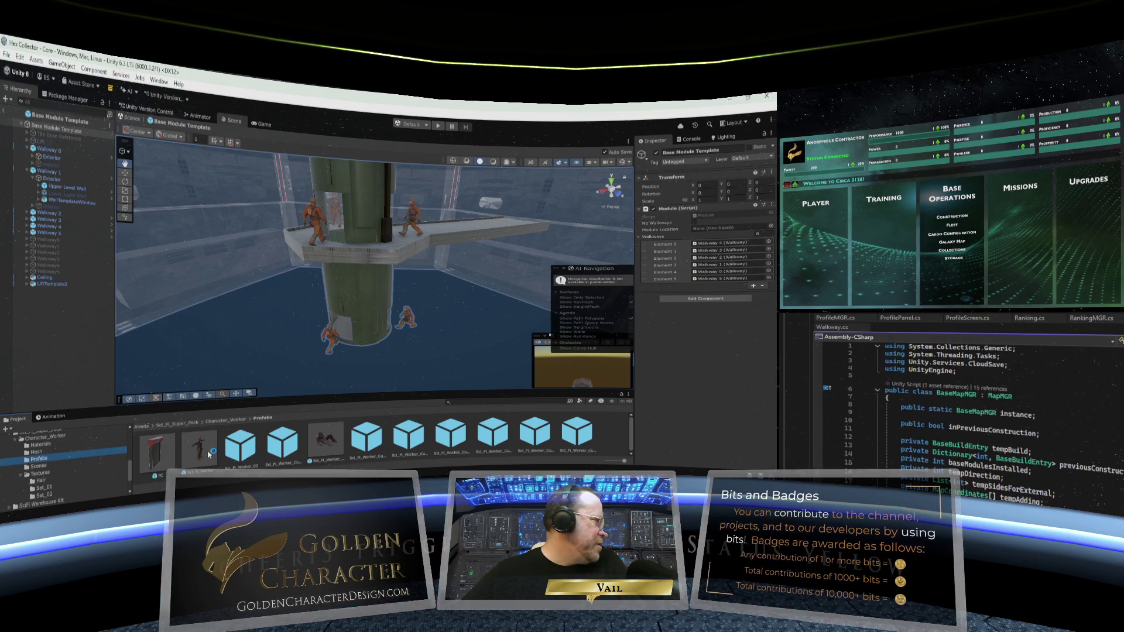
Preview Sci_Fi_Worker 01, then inspect Walkway 0's Interior, Upper Level Wall and WallTemplateWindow parts
{"action": "left_click", "coordinate": [206, 451]}
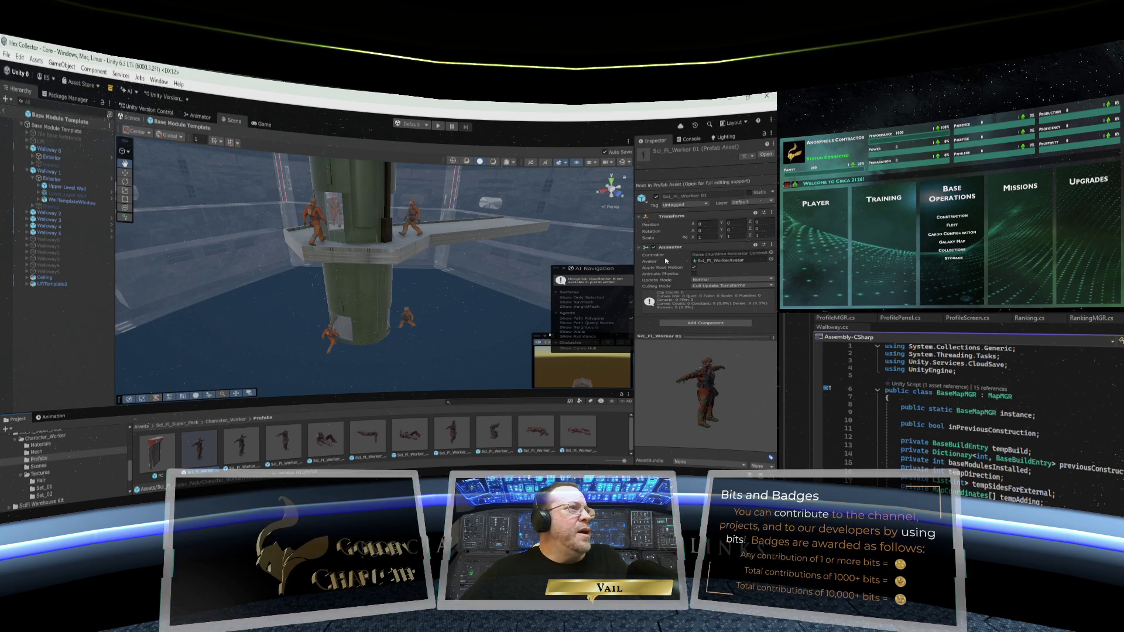
{"action": "left_click", "coordinate": [32, 165]}
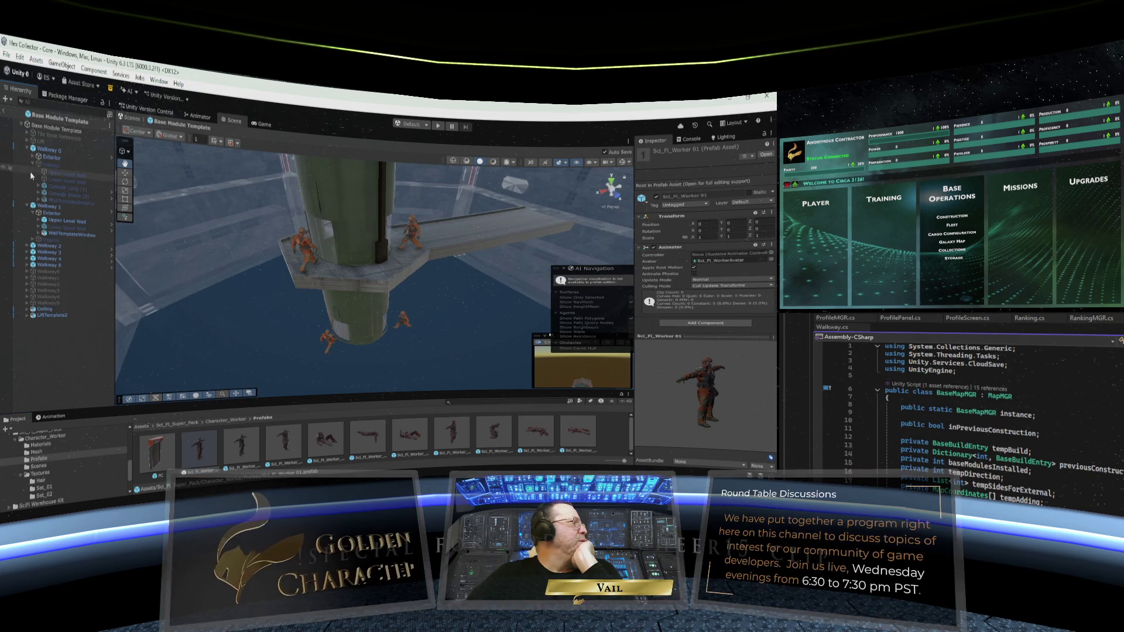
{"action": "left_click", "coordinate": [39, 221]}
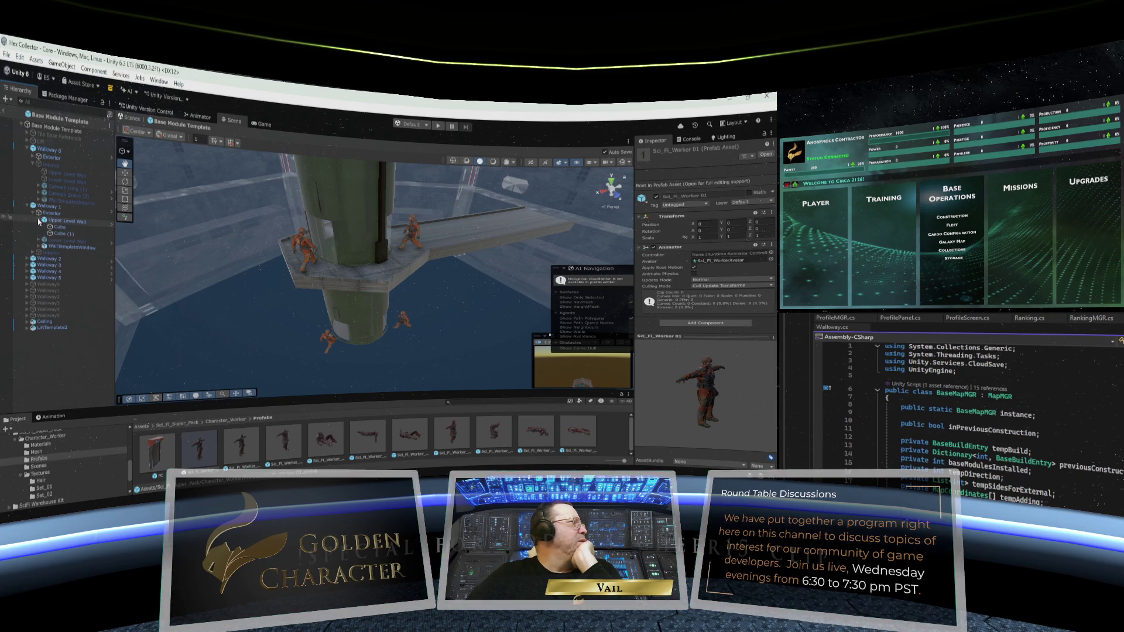
{"action": "left_click", "coordinate": [39, 222]}
{"action": "left_click", "coordinate": [38, 234]}
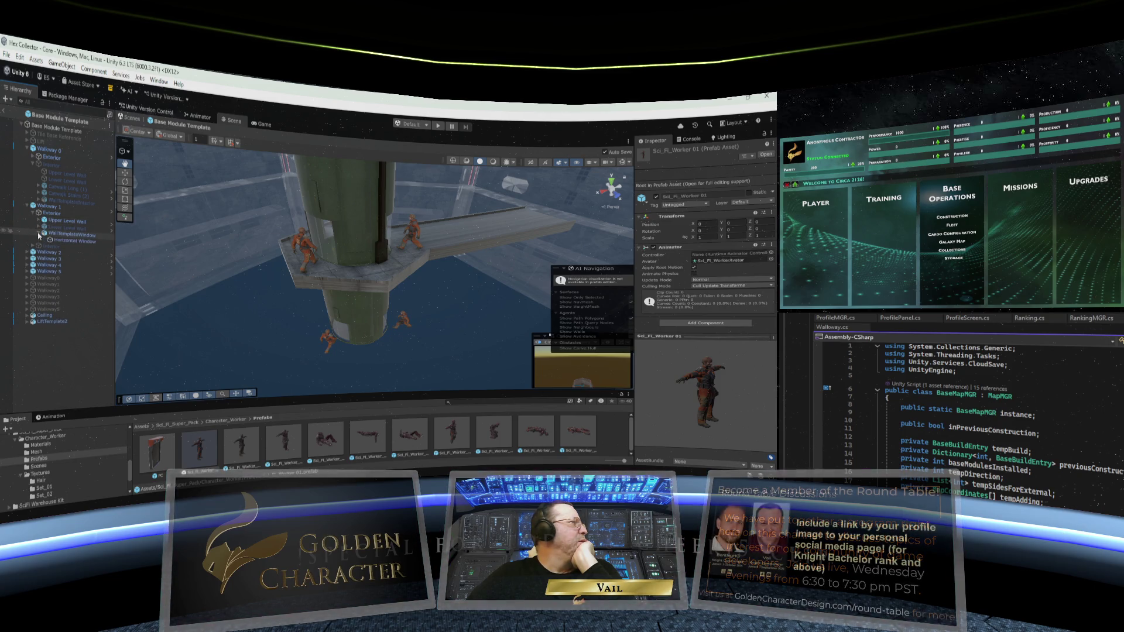
{"action": "left_click", "coordinate": [39, 234]}
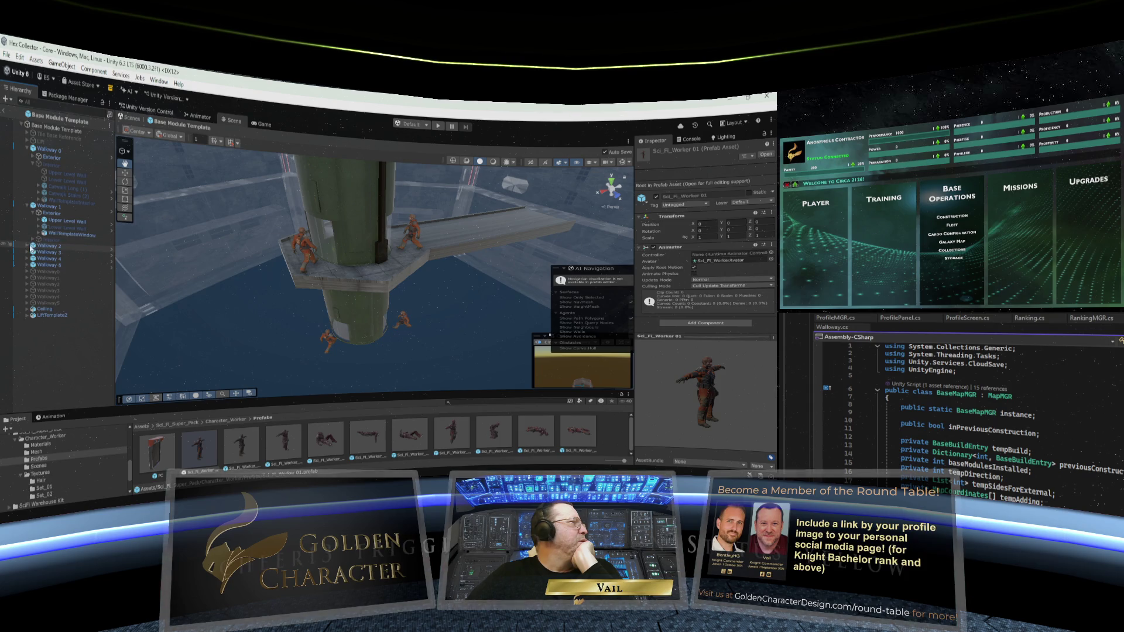
Check Walkway 2, fold Walkways 2, 1 and 0 back up, and select Ceiling
{"action": "left_click", "coordinate": [28, 246]}
{"action": "left_click", "coordinate": [27, 246]}
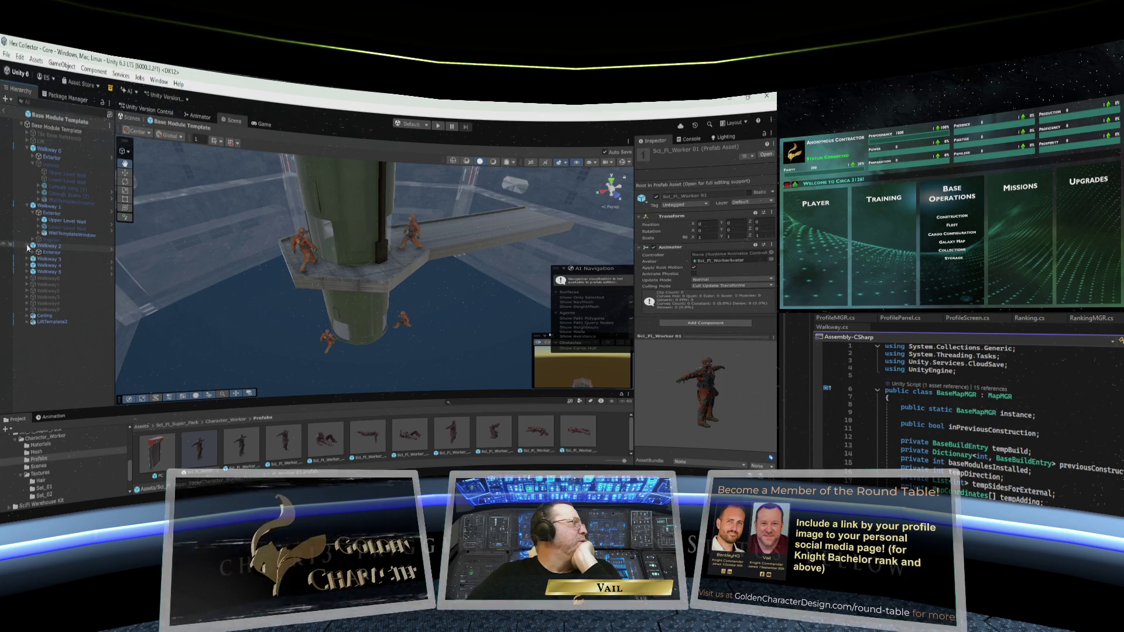
{"action": "left_click", "coordinate": [27, 207]}
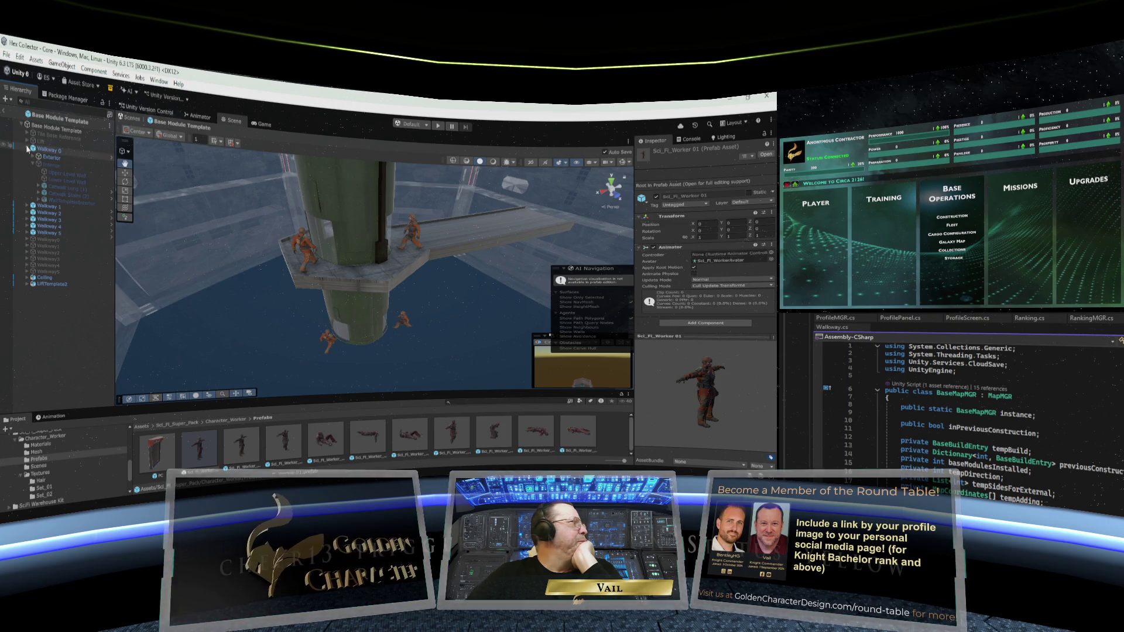
{"action": "left_click", "coordinate": [27, 151]}
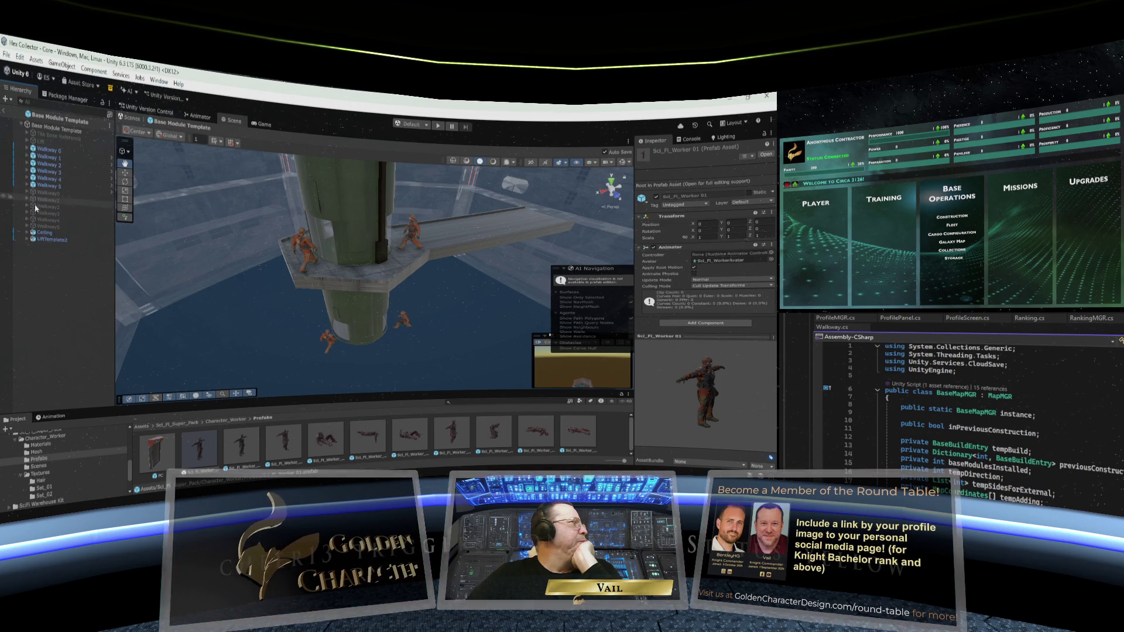
{"action": "left_click", "coordinate": [58, 235]}
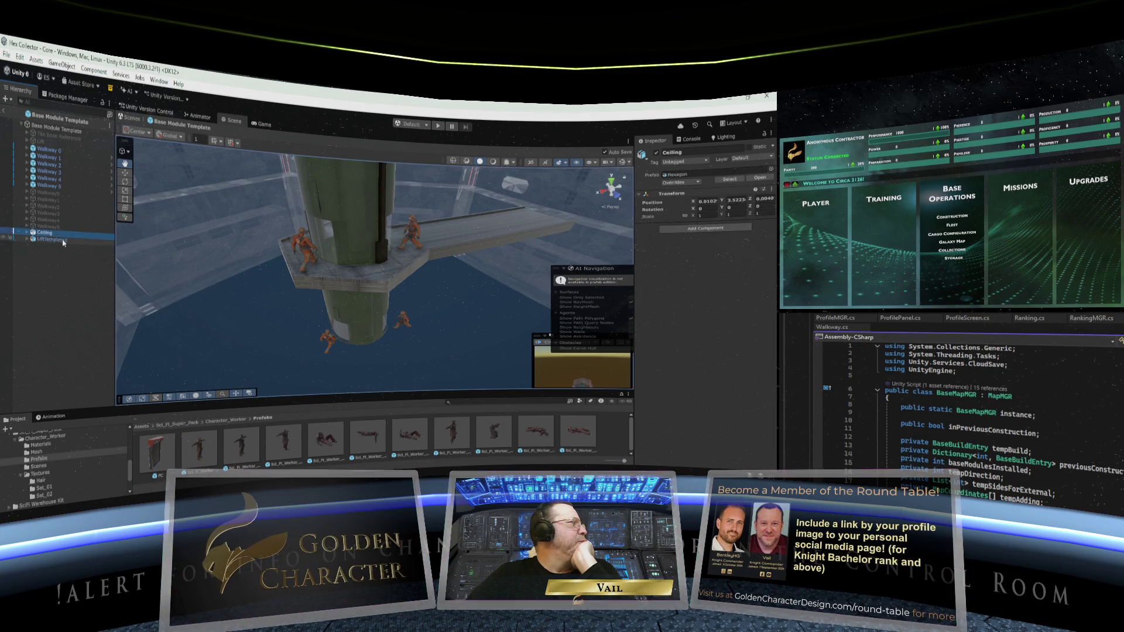
Inspect LiftTemplate2, then exit Prefab Mode back to the Core scene
{"action": "left_click", "coordinate": [62, 242]}
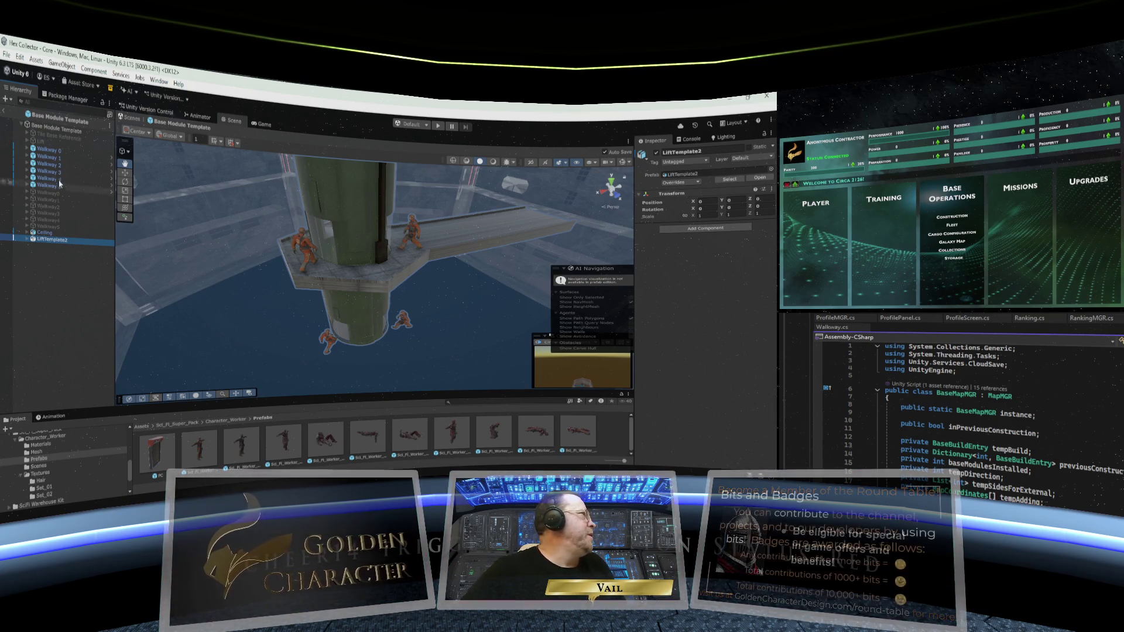
{"action": "left_click", "coordinate": [4, 110]}
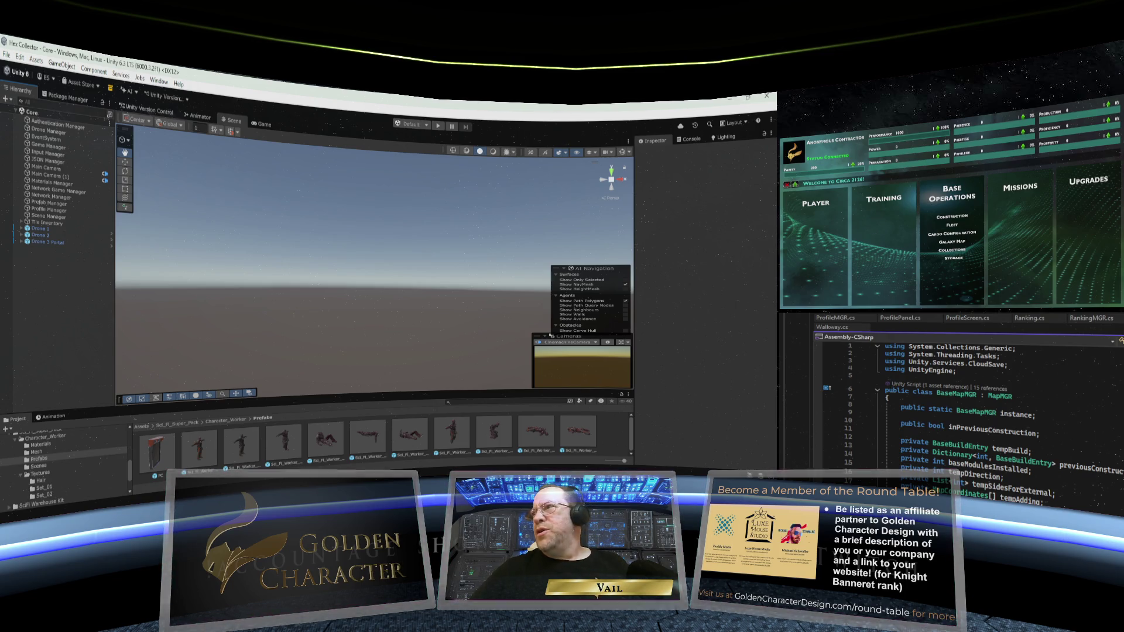
Switch to the InputMGR.cs script in Visual Studio with Ctrl+Tab
{"action": "key", "text": "ctrl+Tab"}
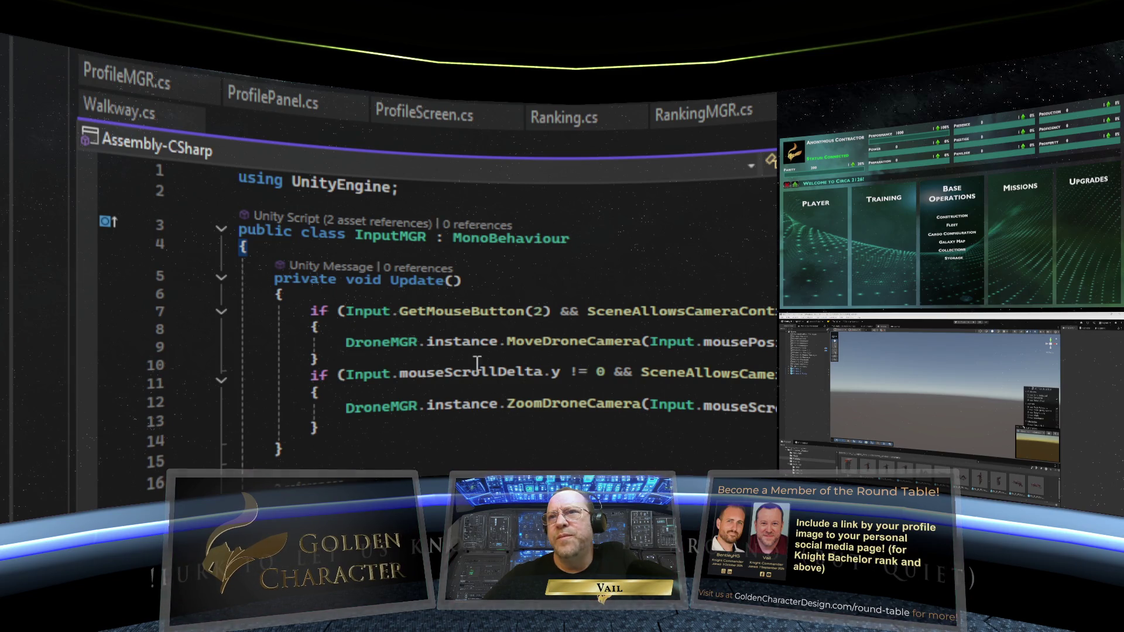
Add 'using UnityEngine.InputSystem;' on a new line under the UnityEngine import
{"action": "left_click", "coordinate": [409, 187]}
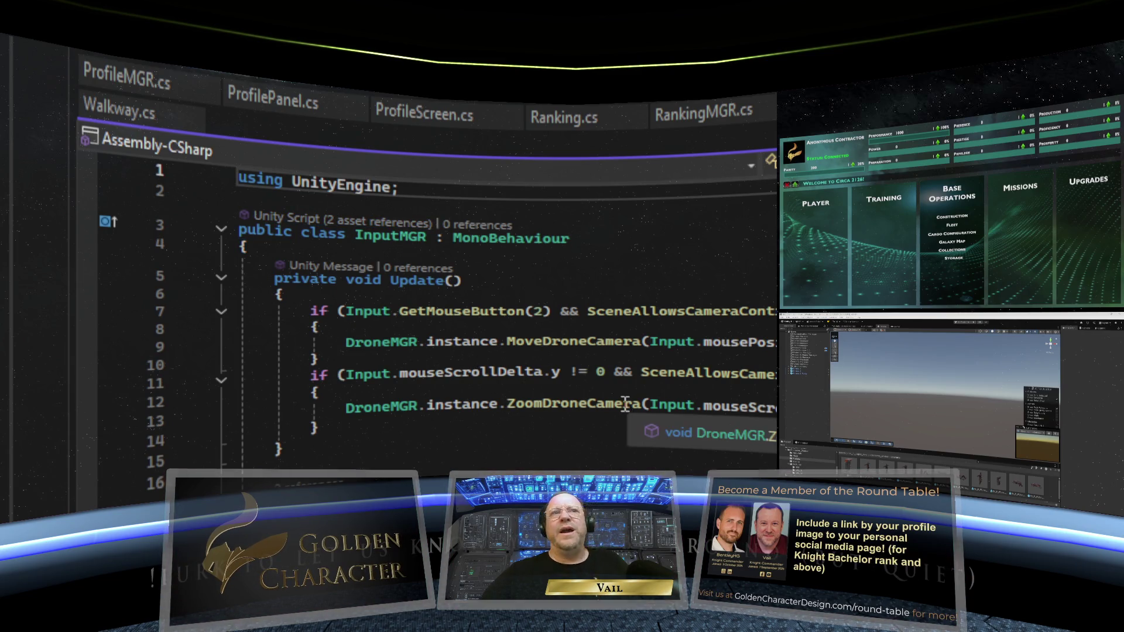
{"action": "key", "text": "Return"}
{"action": "type", "text": "usi"}
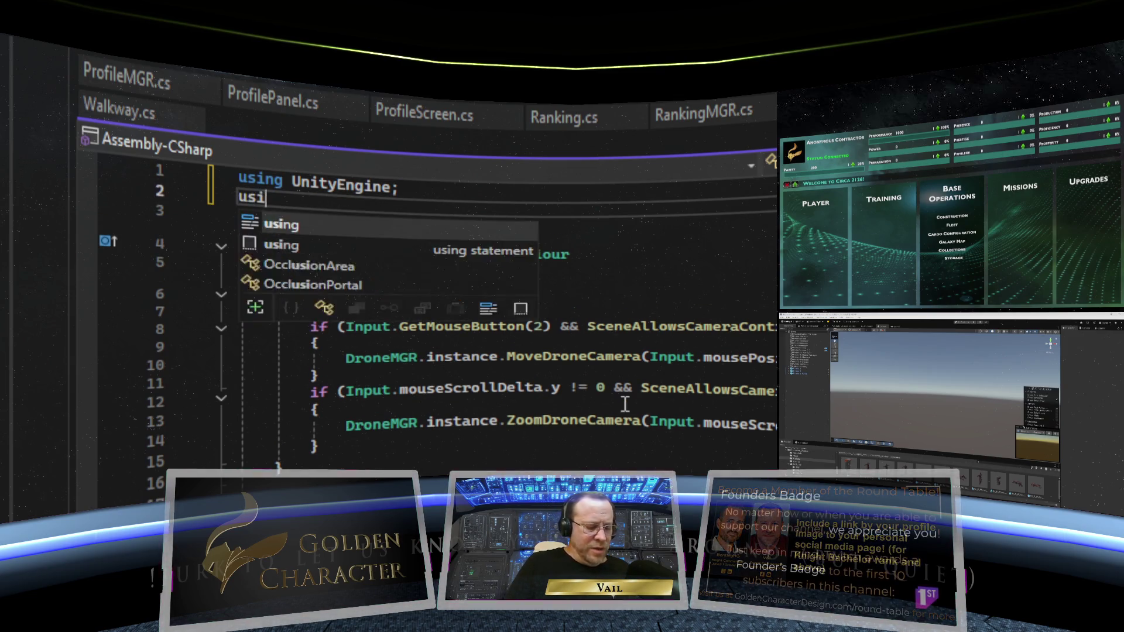
{"action": "type", "text": "ng Unit"}
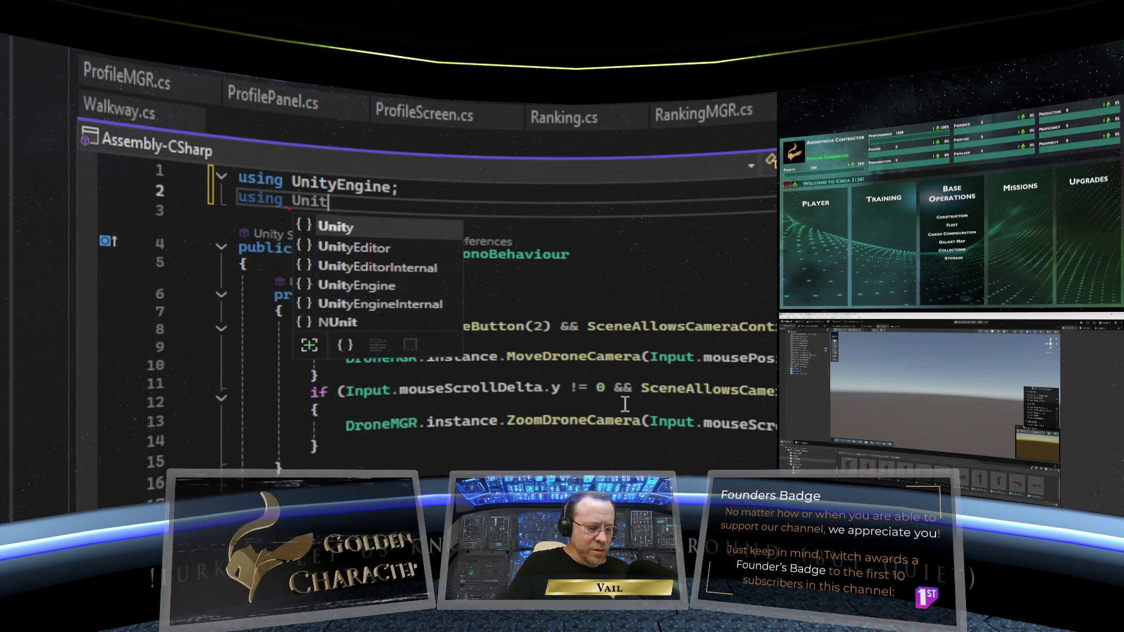
{"action": "type", "text": "yEngine"}
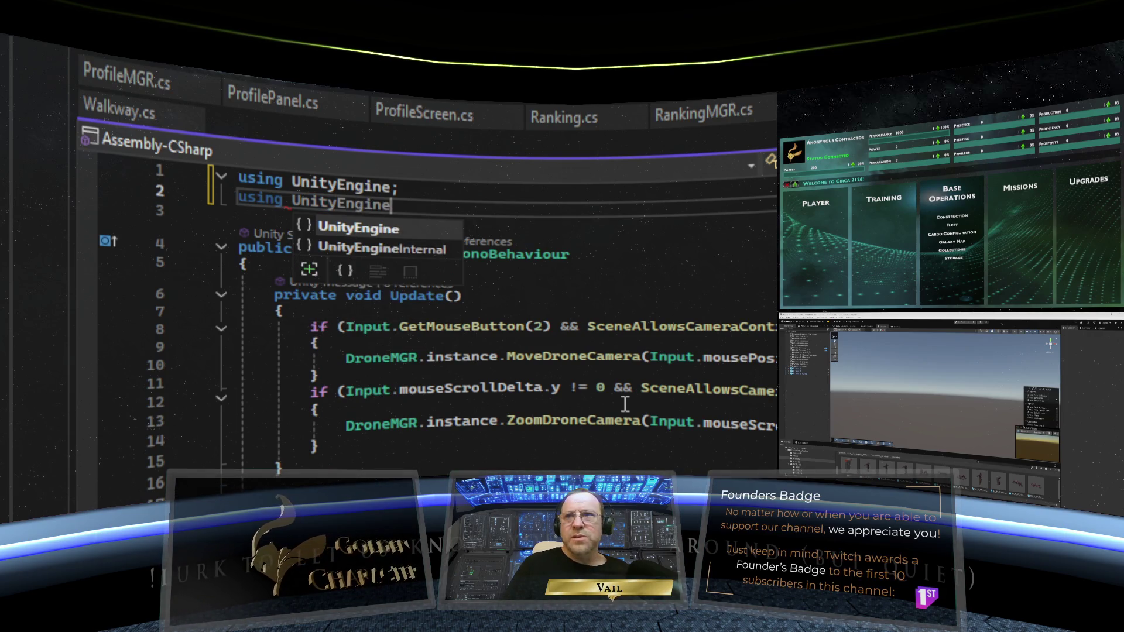
{"action": "type", "text": ".In"}
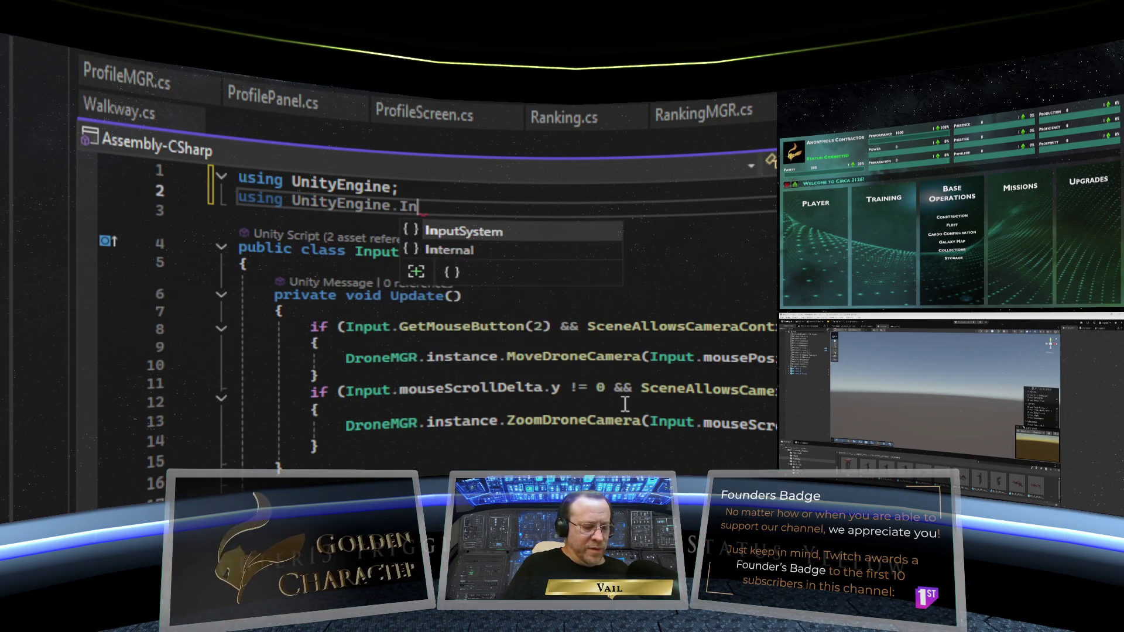
{"action": "type", "text": "pu"}
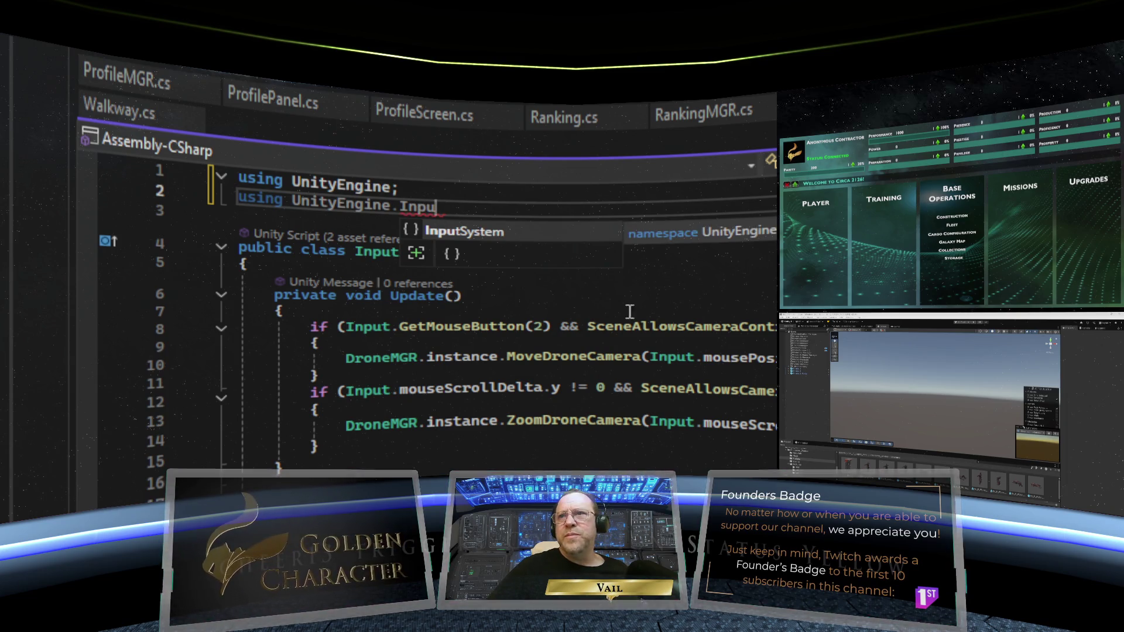
{"action": "type", "text": "tSystem;"}
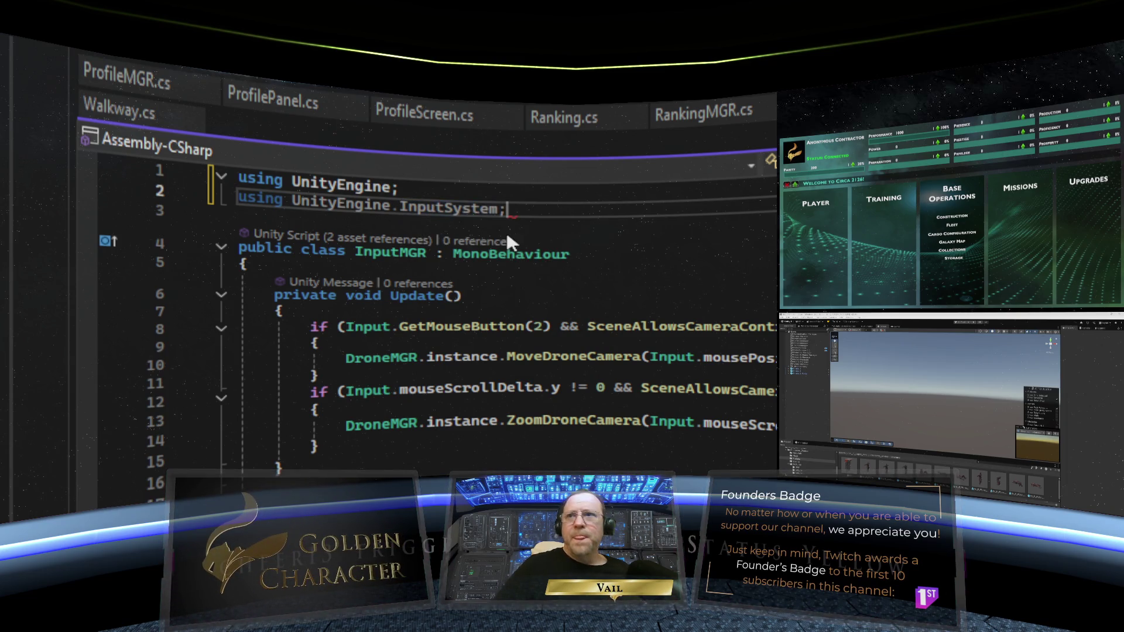
{"action": "left_click", "coordinate": [577, 292]}
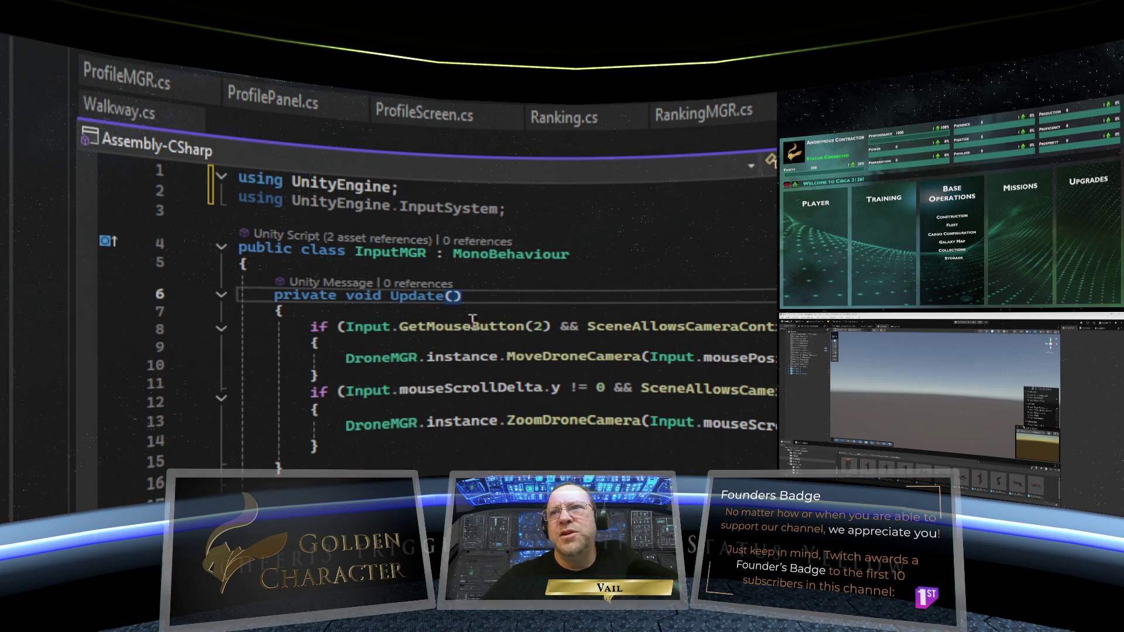
{"action": "mouse_move", "coordinate": [515, 337]}
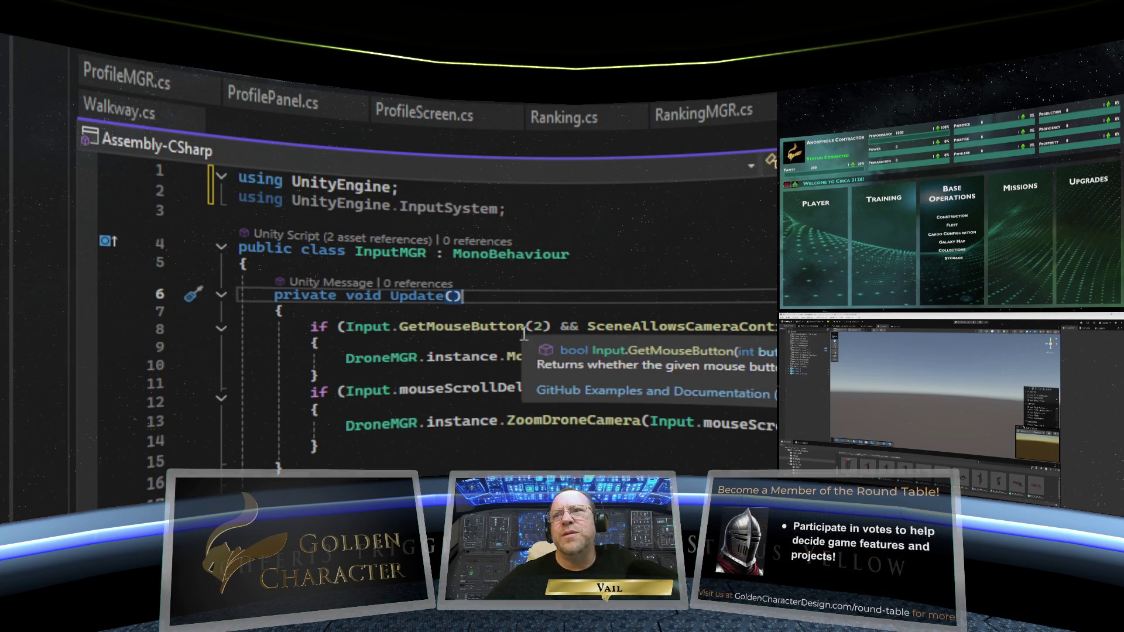
{"action": "mouse_move", "coordinate": [547, 328]}
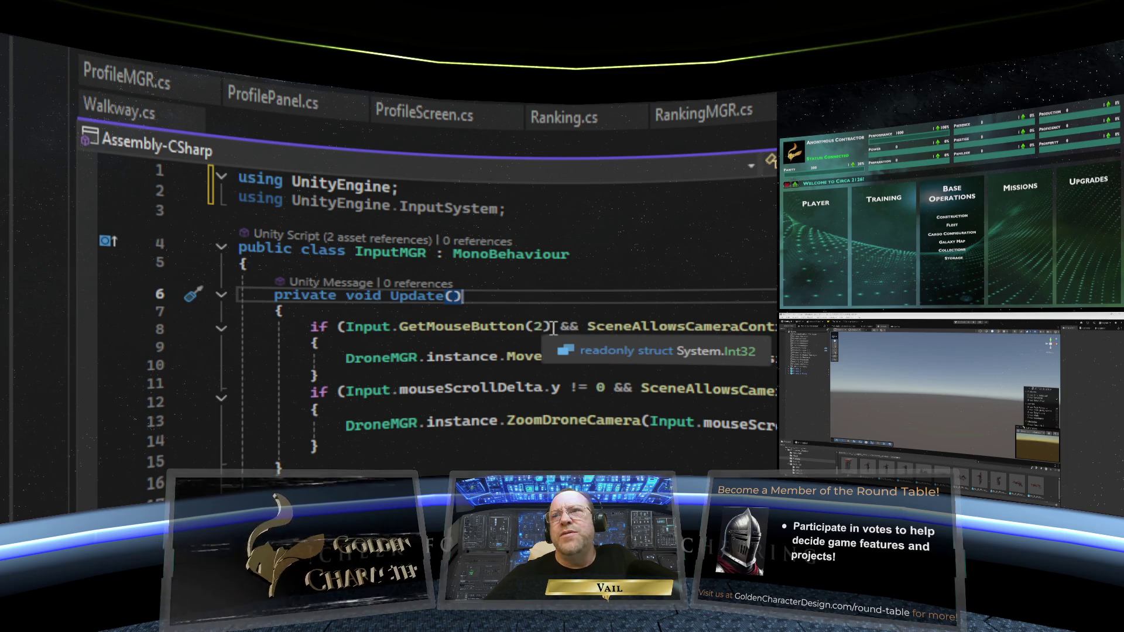
{"action": "left_click", "coordinate": [552, 326]}
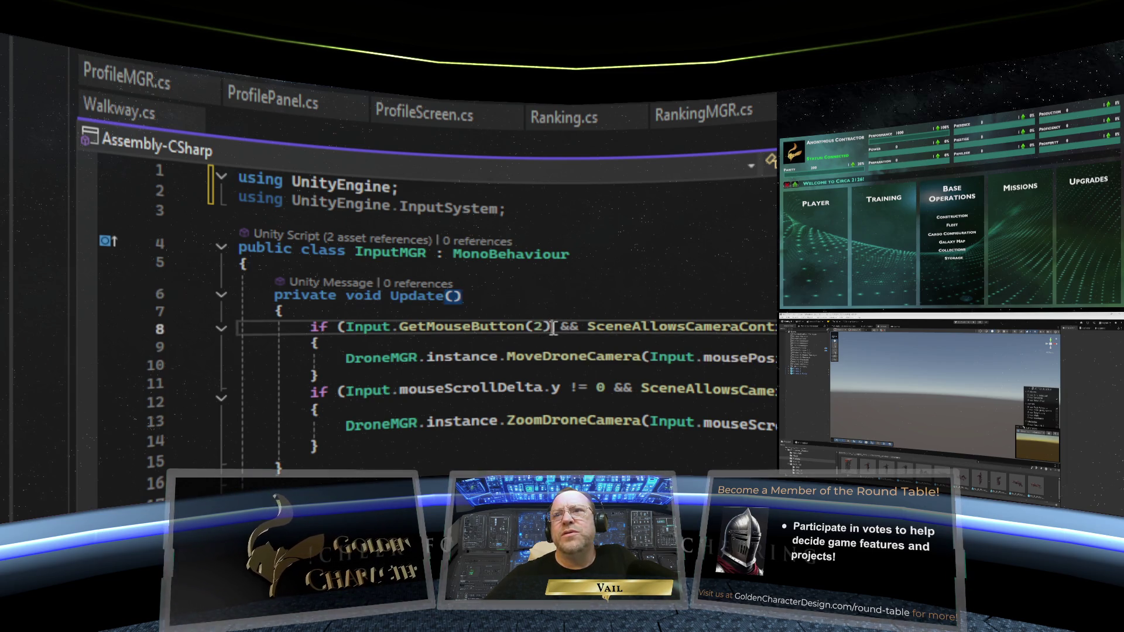
{"action": "mouse_move", "coordinate": [602, 366]}
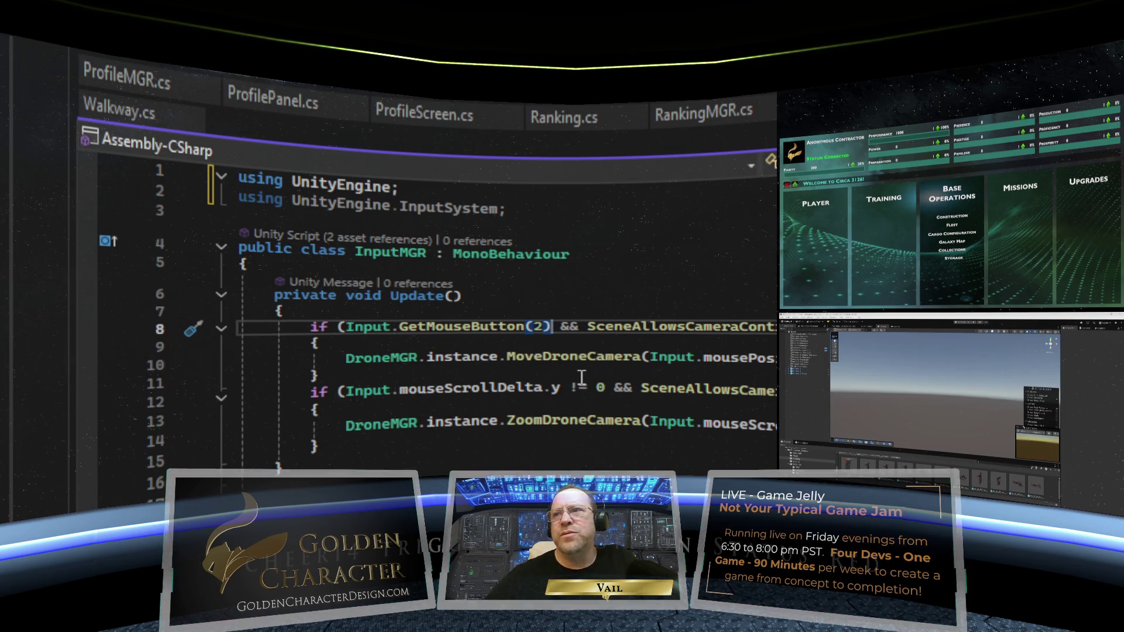
{"action": "mouse_move", "coordinate": [544, 358]}
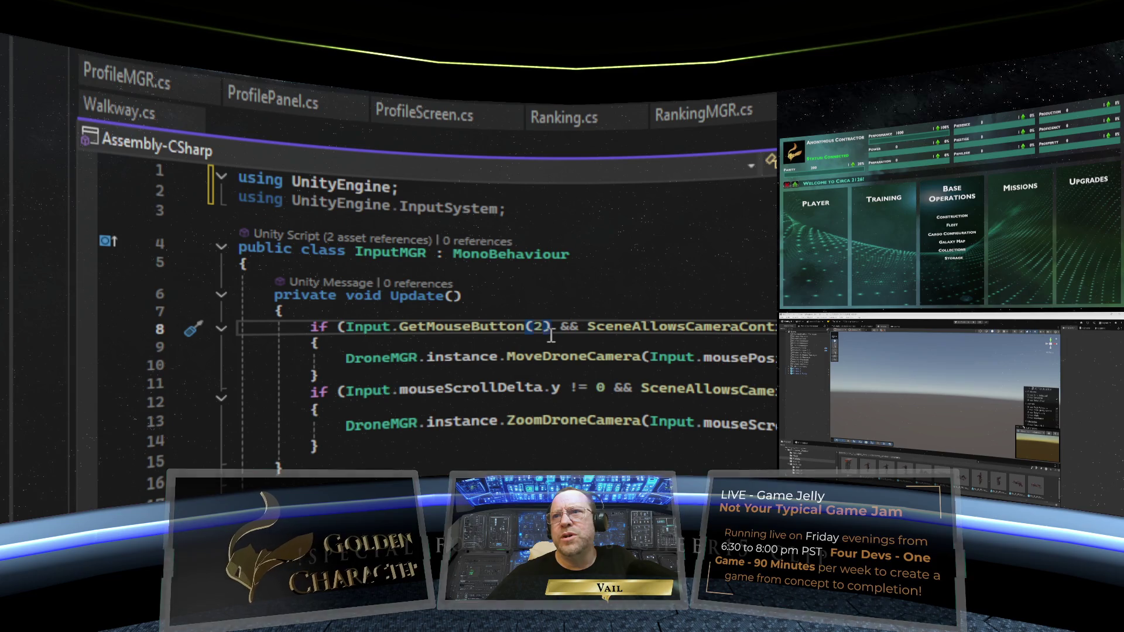
Replace Input.GetMouseButton(2) on line 8 with Mouse.current.scroll.IsPressed()
{"action": "mouse_move", "coordinate": [552, 325]}
{"action": "left_click", "coordinate": [352, 328]}
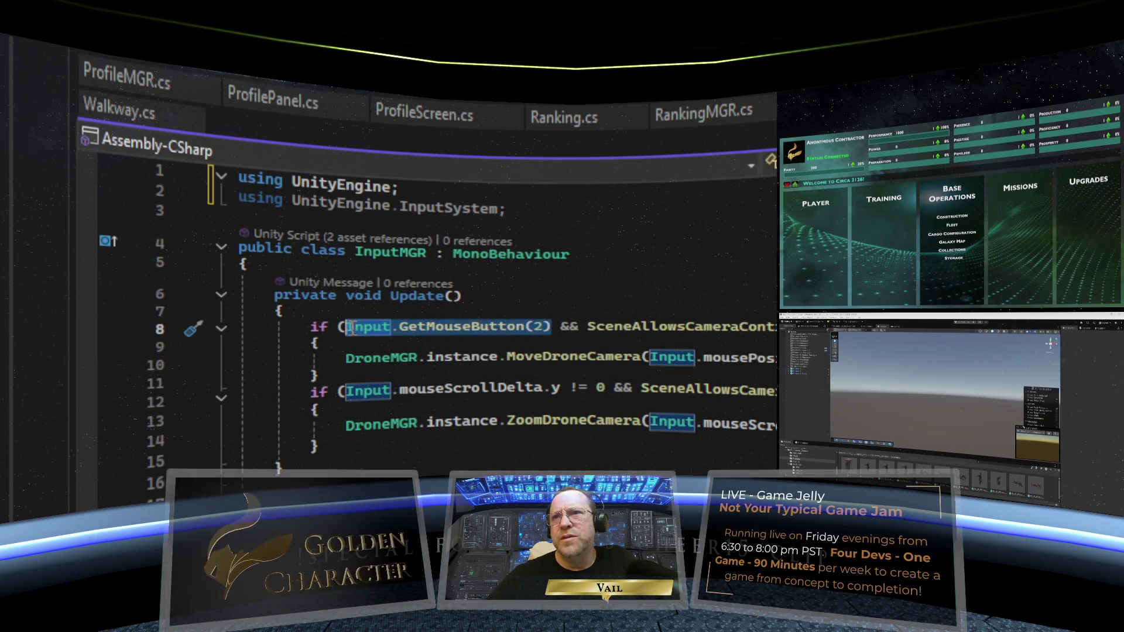
{"action": "mouse_move", "coordinate": [352, 332]}
{"action": "type", "text": "Mouse"}
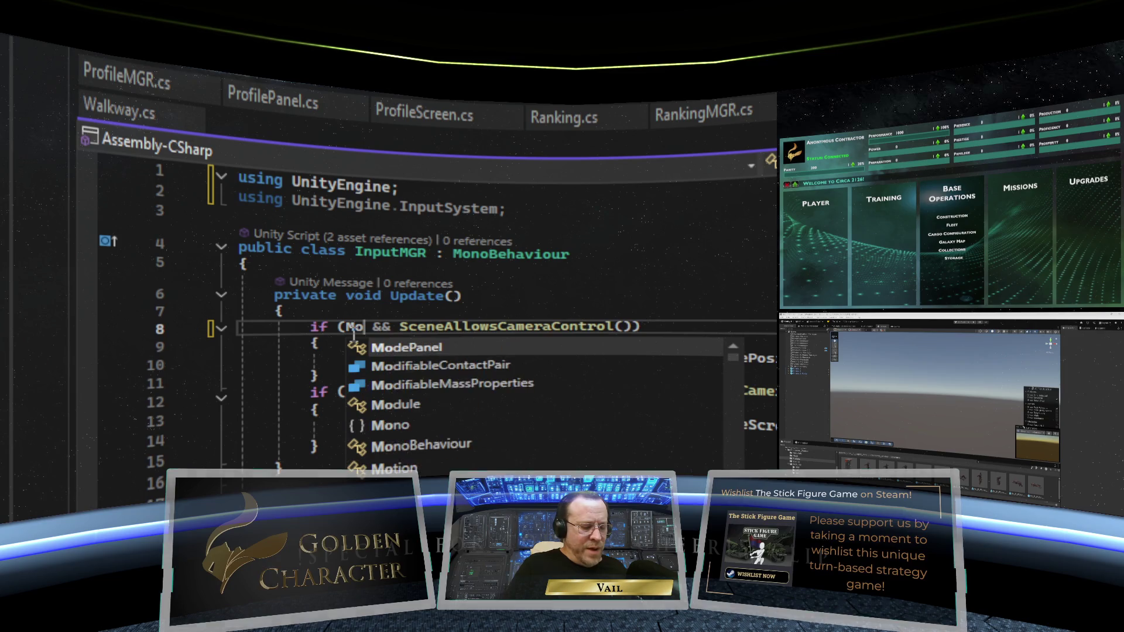
{"action": "type", "text": "."}
{"action": "type", "text": "curr"}
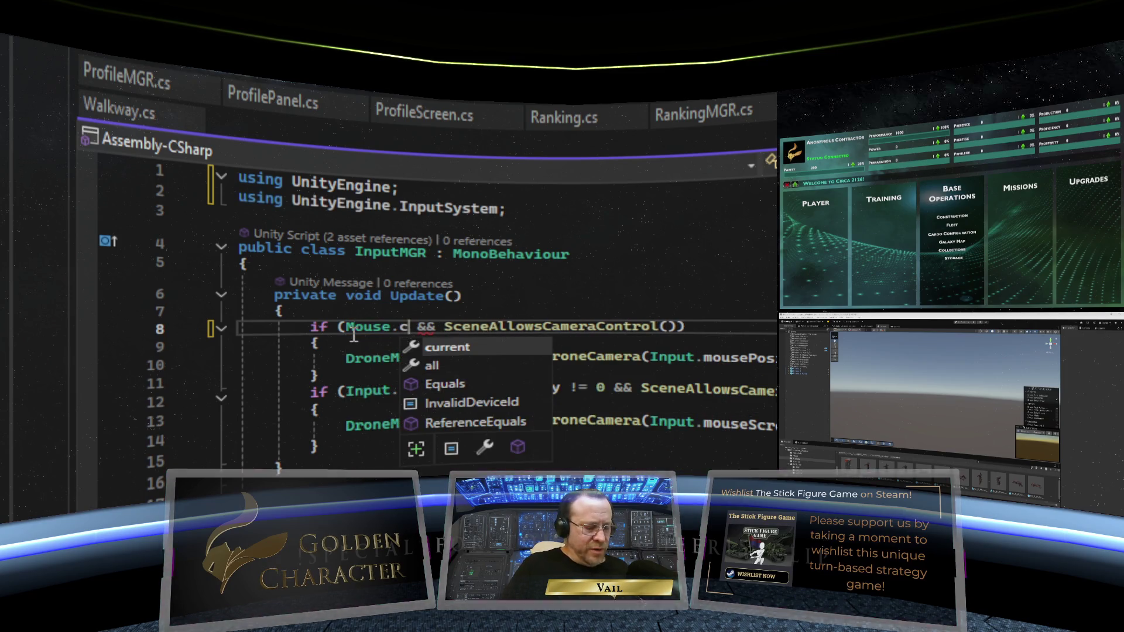
{"action": "type", "text": "ent."}
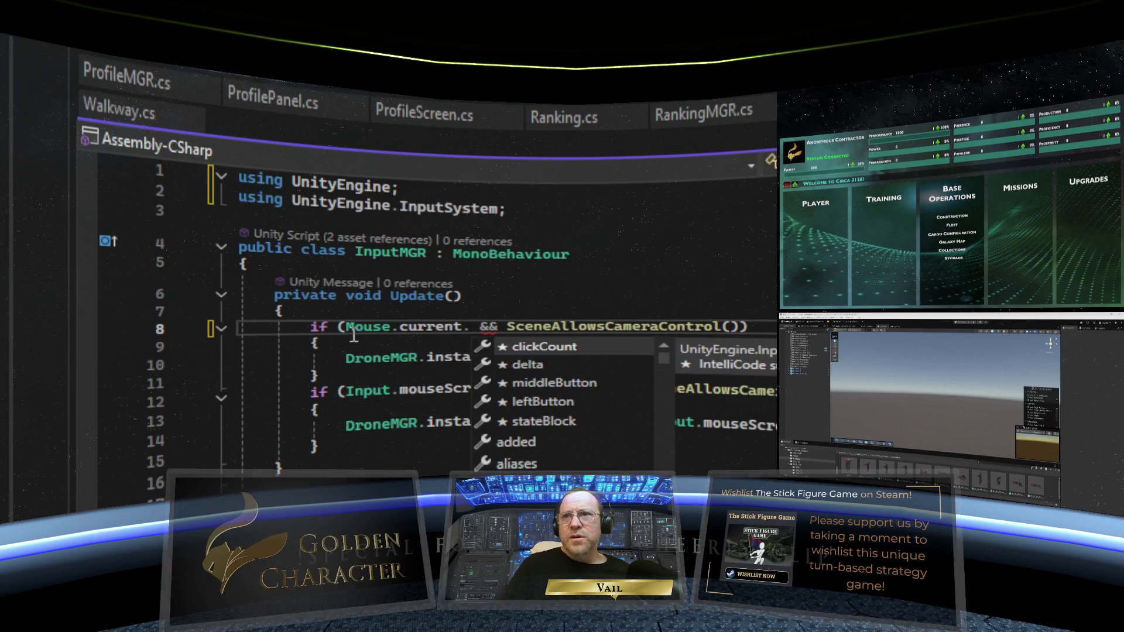
{"action": "type", "text": "scroll"}
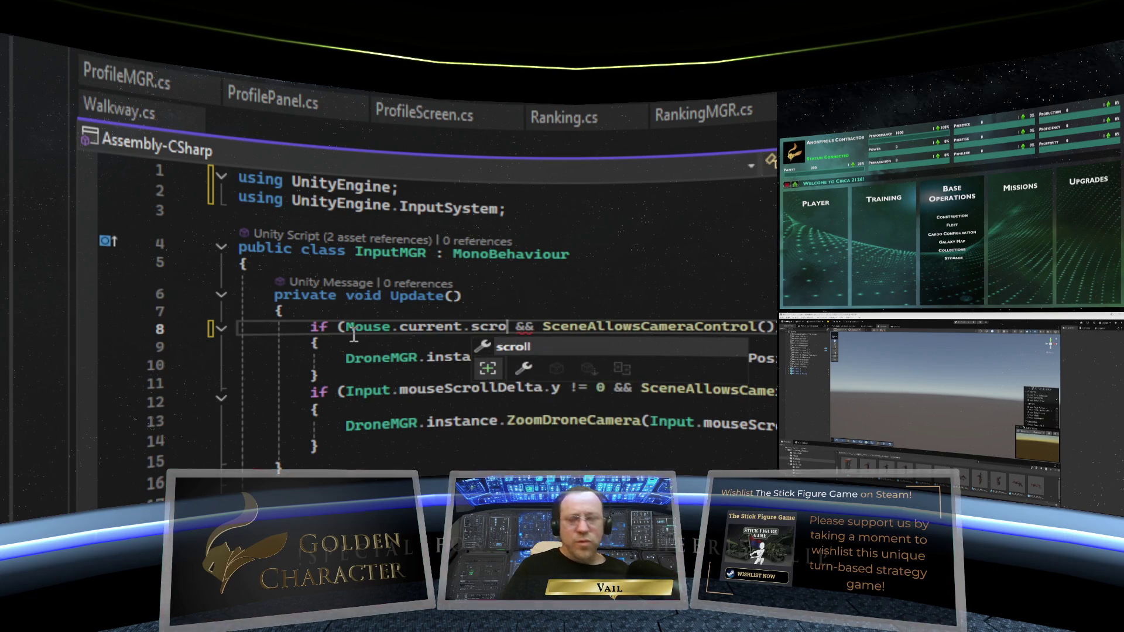
{"action": "type", "text": "."}
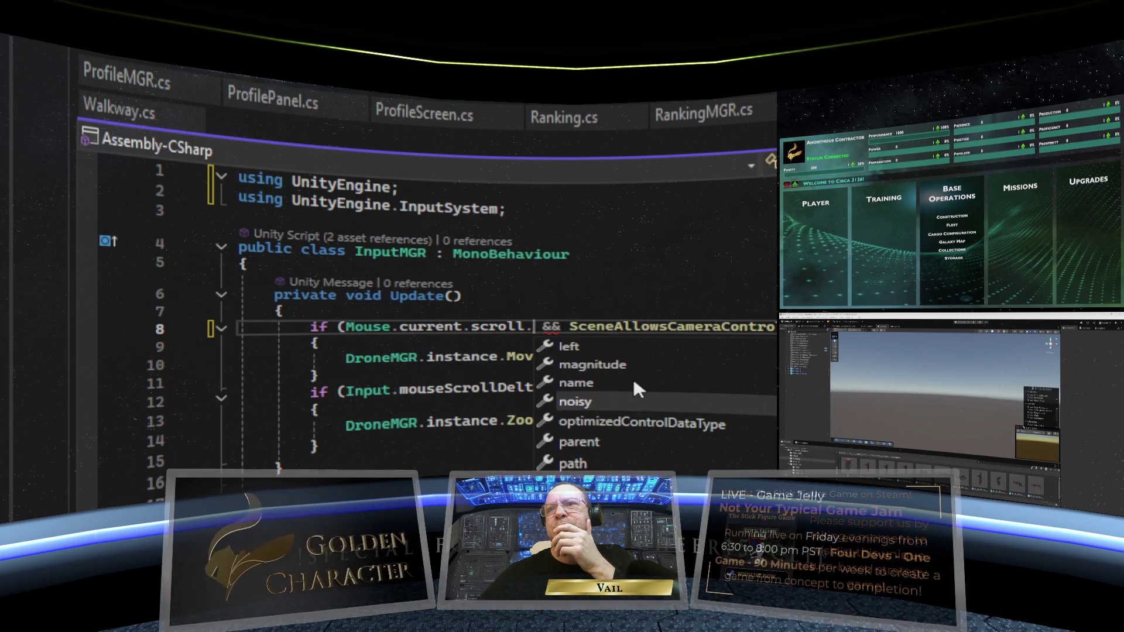
{"action": "scroll", "coordinate": [632, 377], "scroll_direction": "down", "scroll_amount": 1}
{"action": "scroll", "coordinate": [632, 383], "scroll_direction": "down", "scroll_amount": 8}
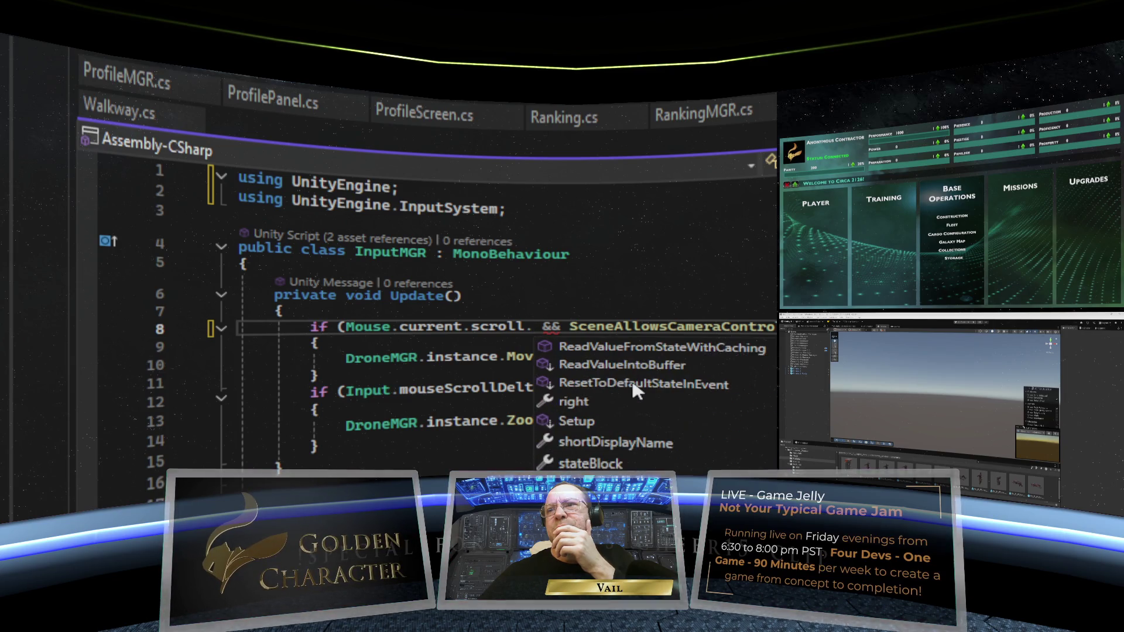
{"action": "scroll", "coordinate": [631, 378], "scroll_direction": "up", "scroll_amount": 15}
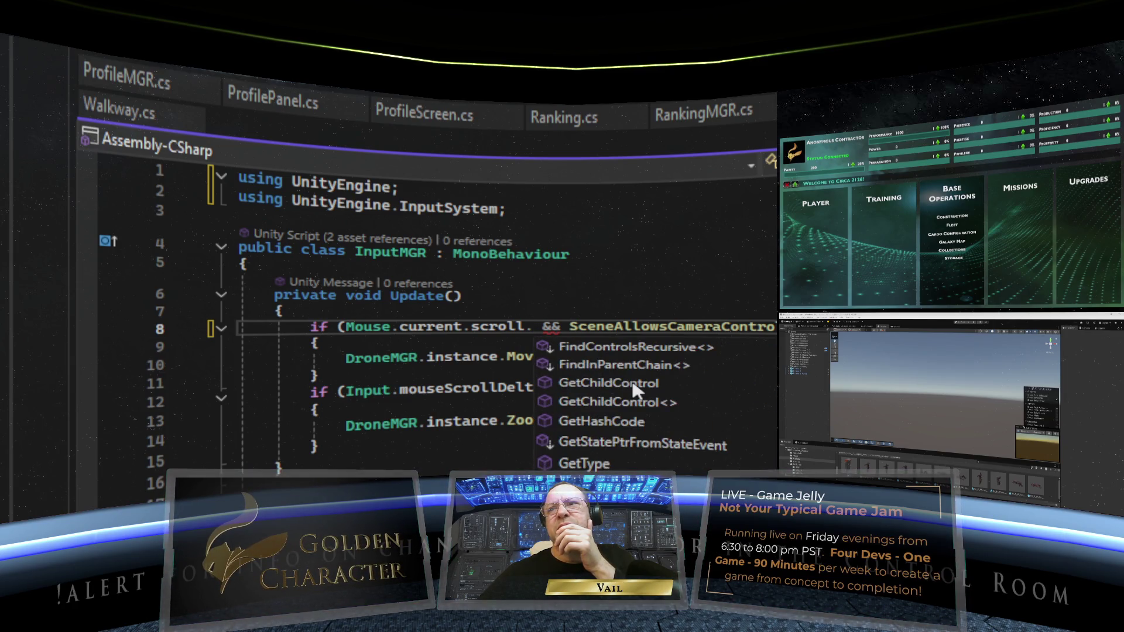
{"action": "scroll", "coordinate": [631, 378], "scroll_direction": "down", "scroll_amount": 5}
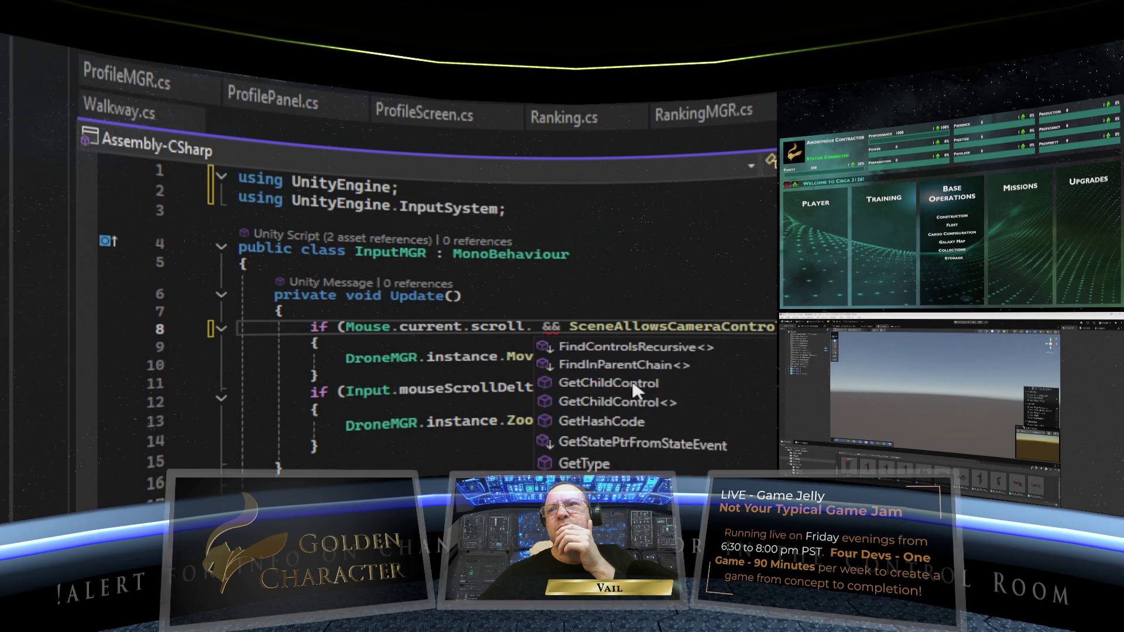
{"action": "scroll", "coordinate": [631, 378], "scroll_direction": "up", "scroll_amount": 6}
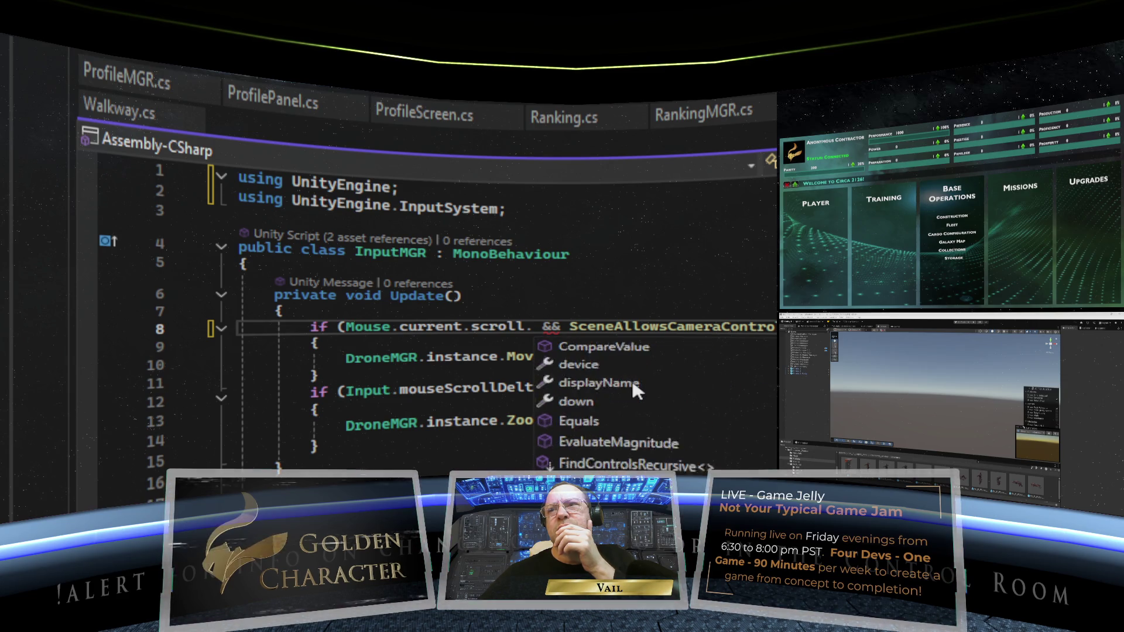
{"action": "scroll", "coordinate": [631, 378], "scroll_direction": "down", "scroll_amount": 3}
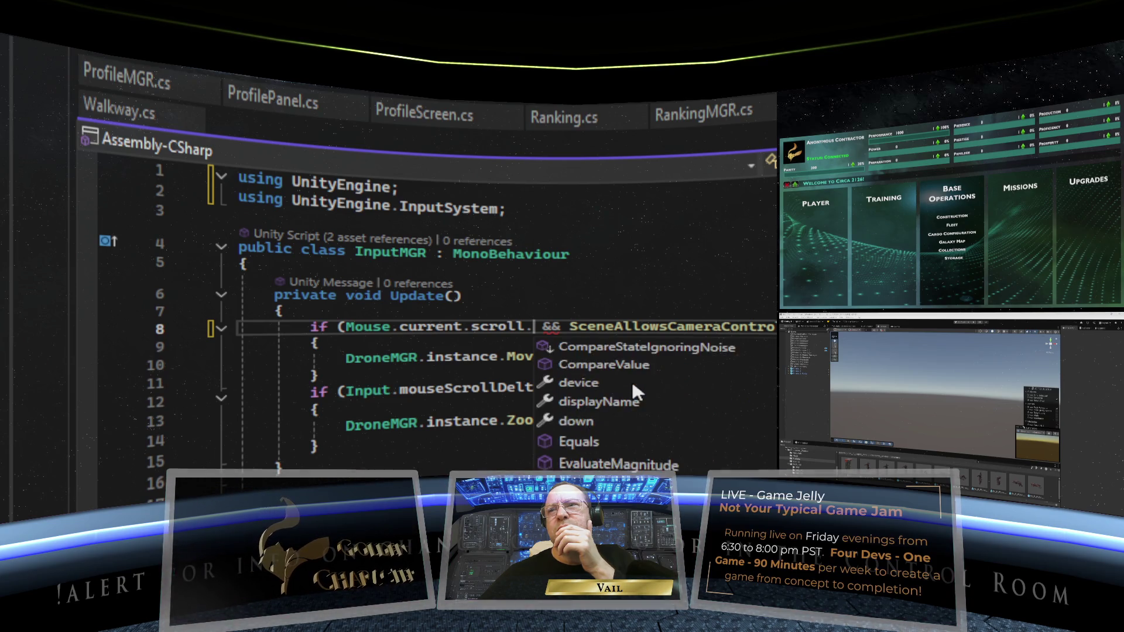
{"action": "scroll", "coordinate": [632, 384], "scroll_direction": "down", "scroll_amount": 3}
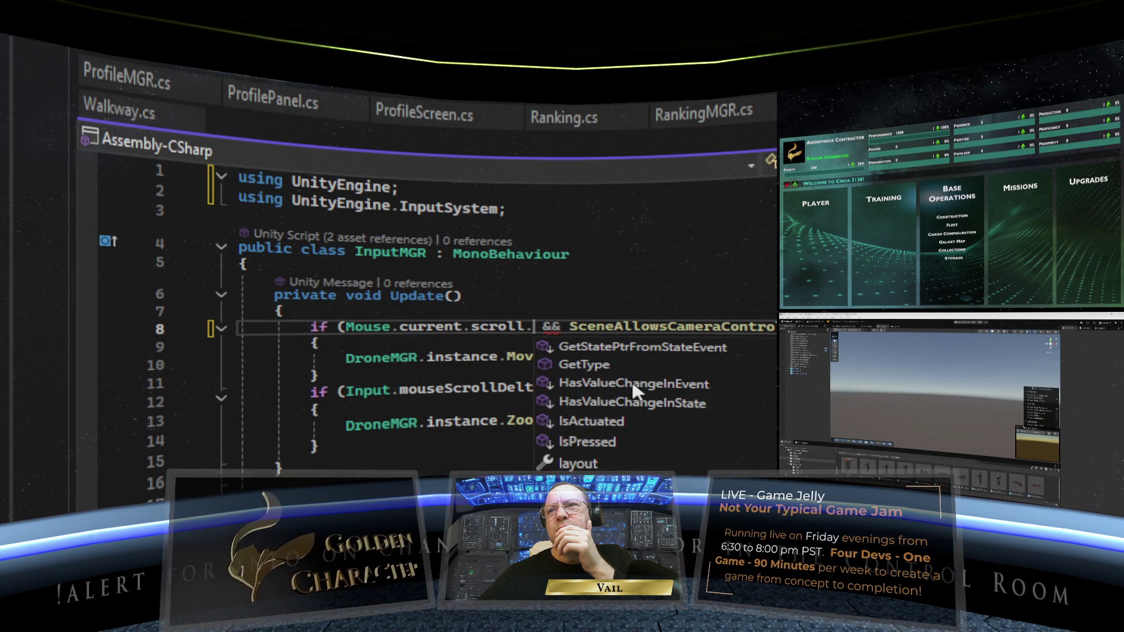
{"action": "scroll", "coordinate": [632, 384], "scroll_direction": "down", "scroll_amount": 1}
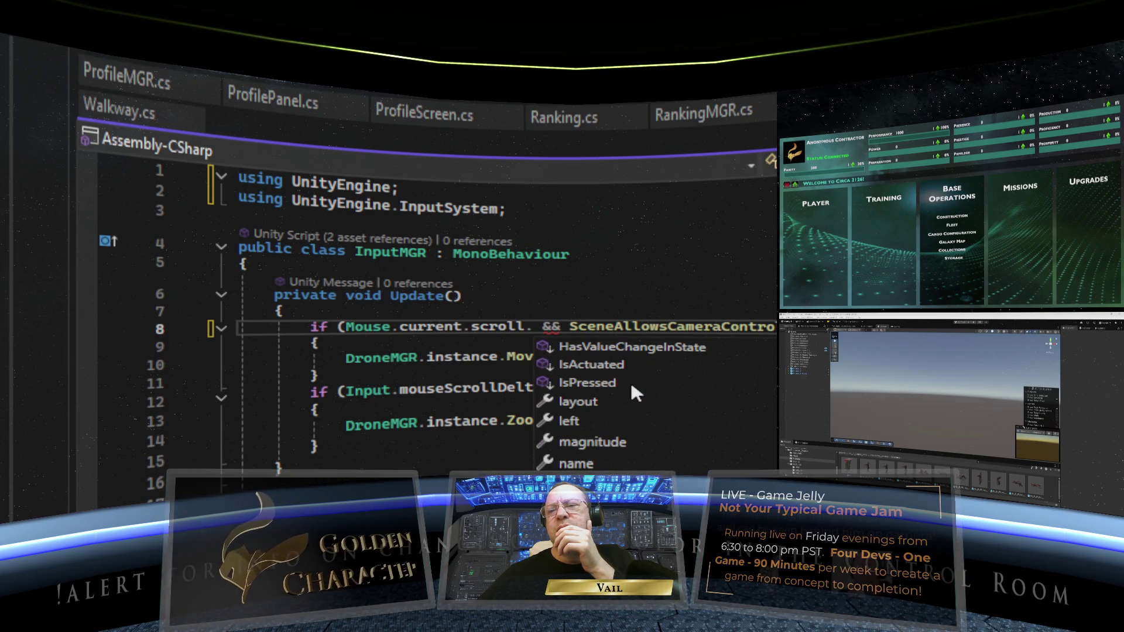
{"action": "double_click", "coordinate": [590, 382]}
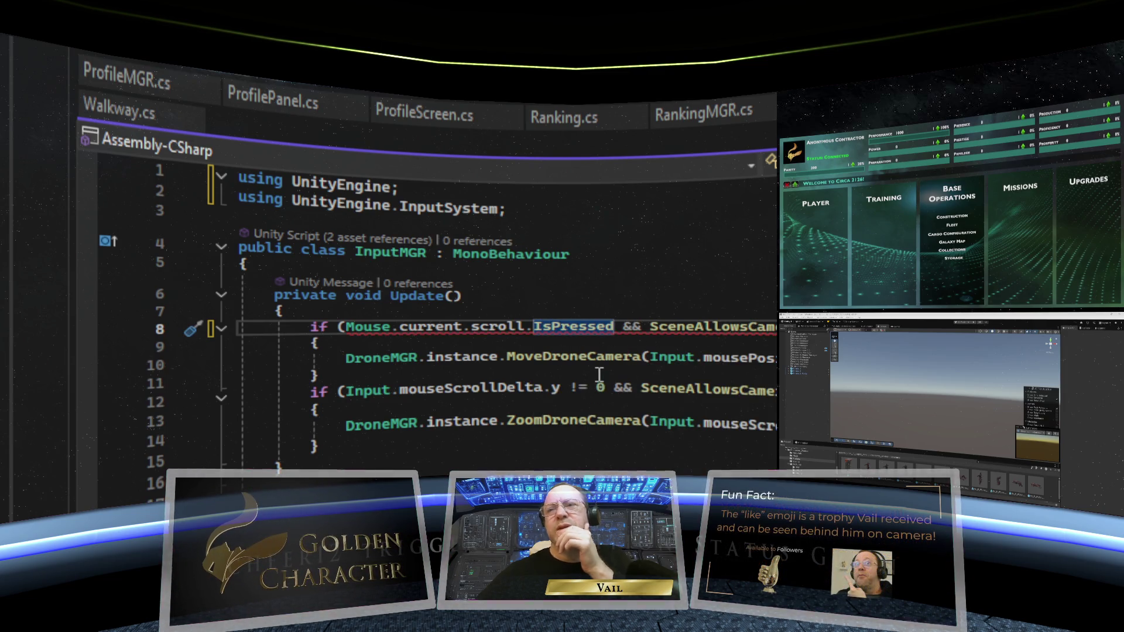
{"action": "type", "text": "()"}
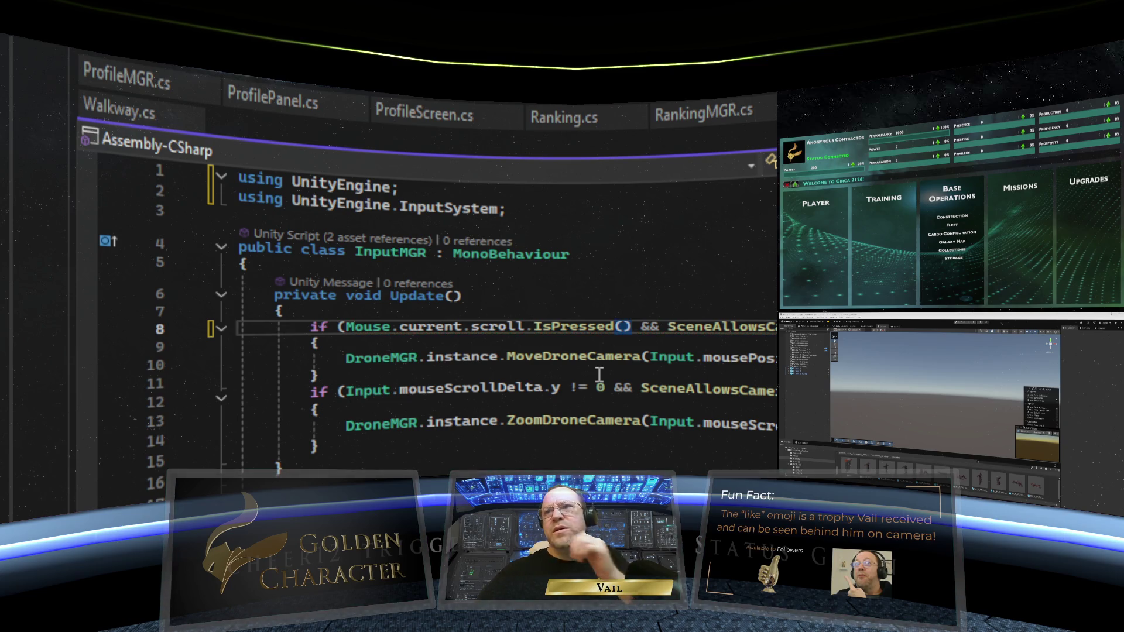
{"action": "left_click", "coordinate": [563, 344]}
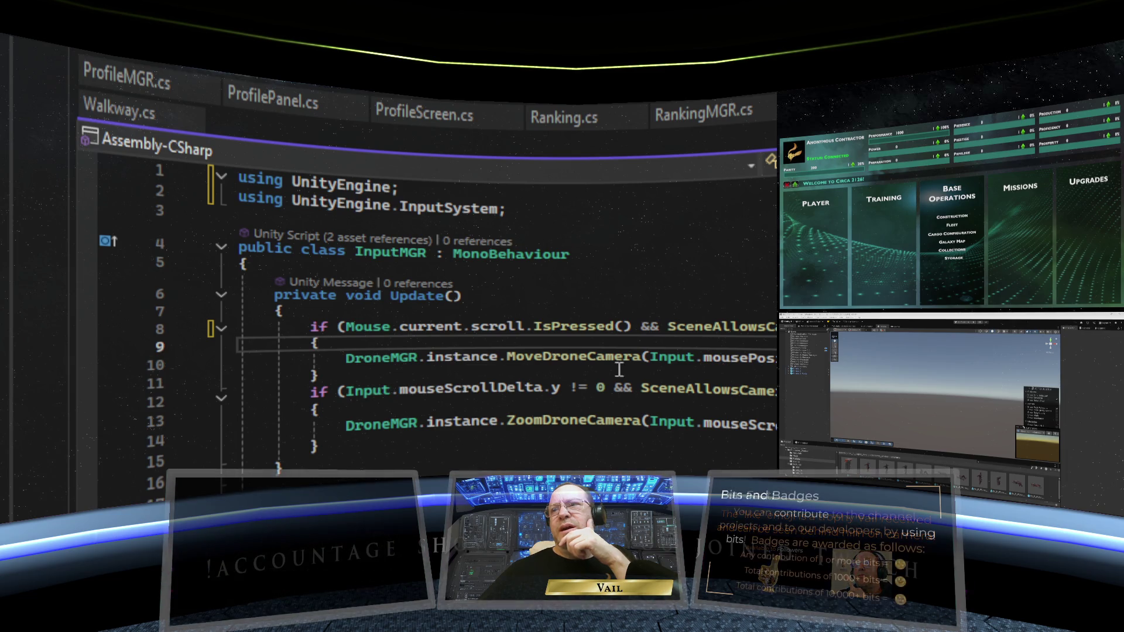
Begin typing Mouse.current in place of line 10's Input.mousePosition argument
{"action": "mouse_move", "coordinate": [655, 363]}
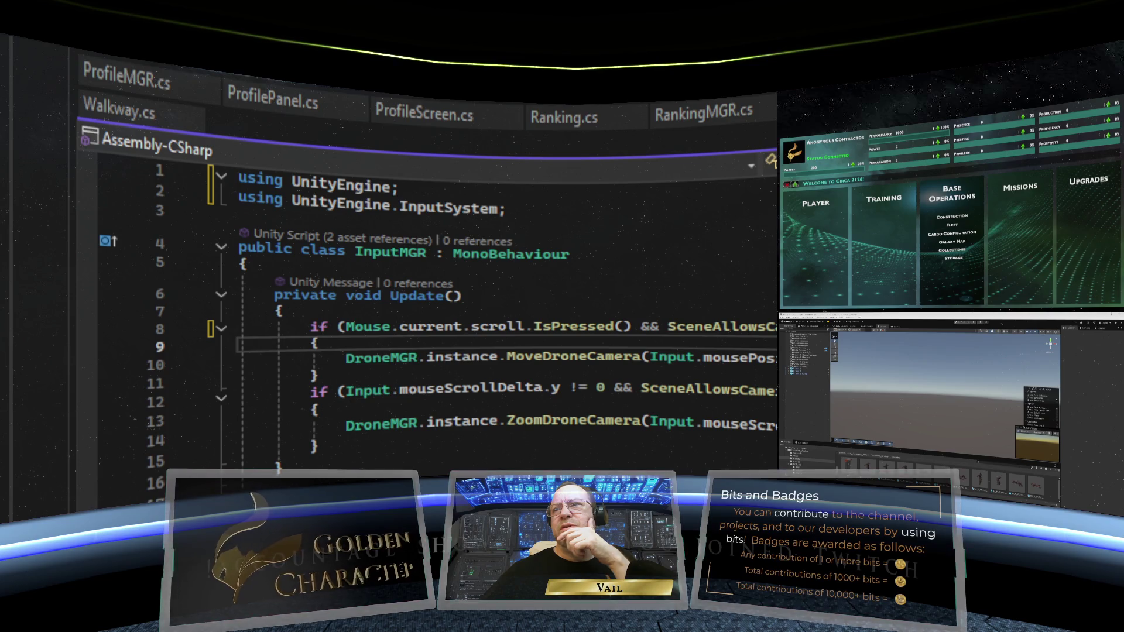
{"action": "left_click", "coordinate": [346, 358]}
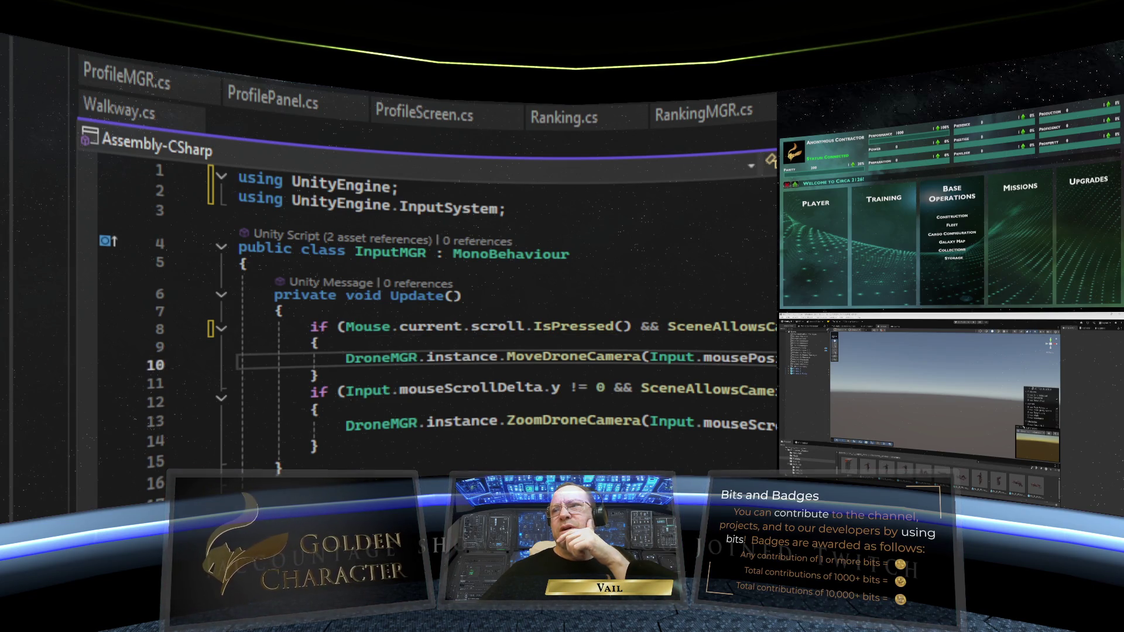
{"action": "left_click", "coordinate": [673, 357]}
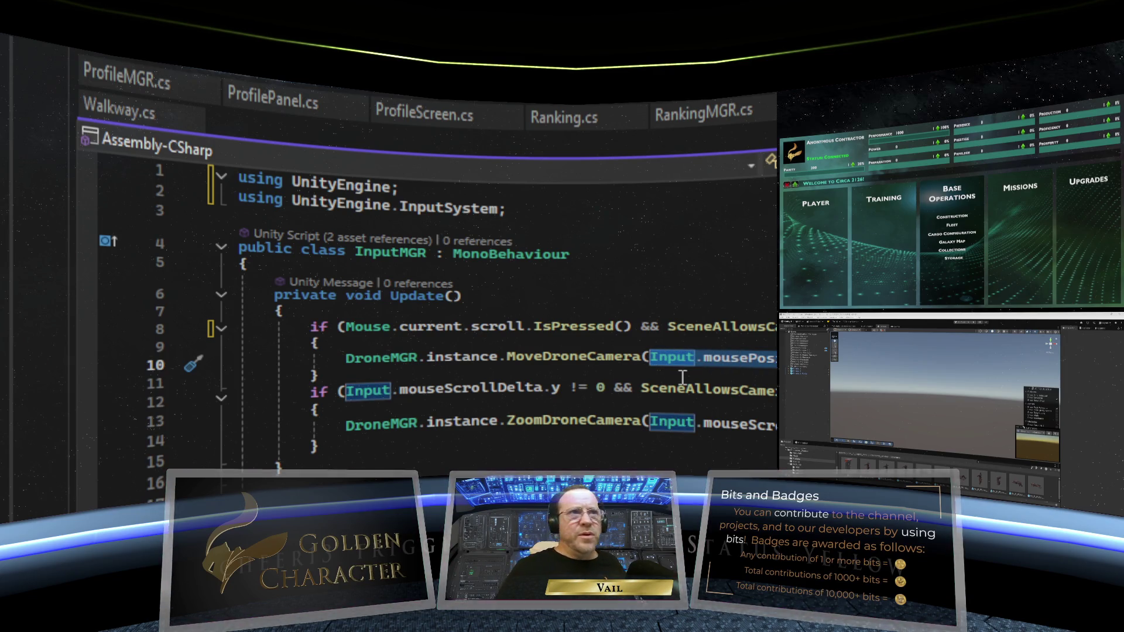
{"action": "type", "text": "Mouse.cu"}
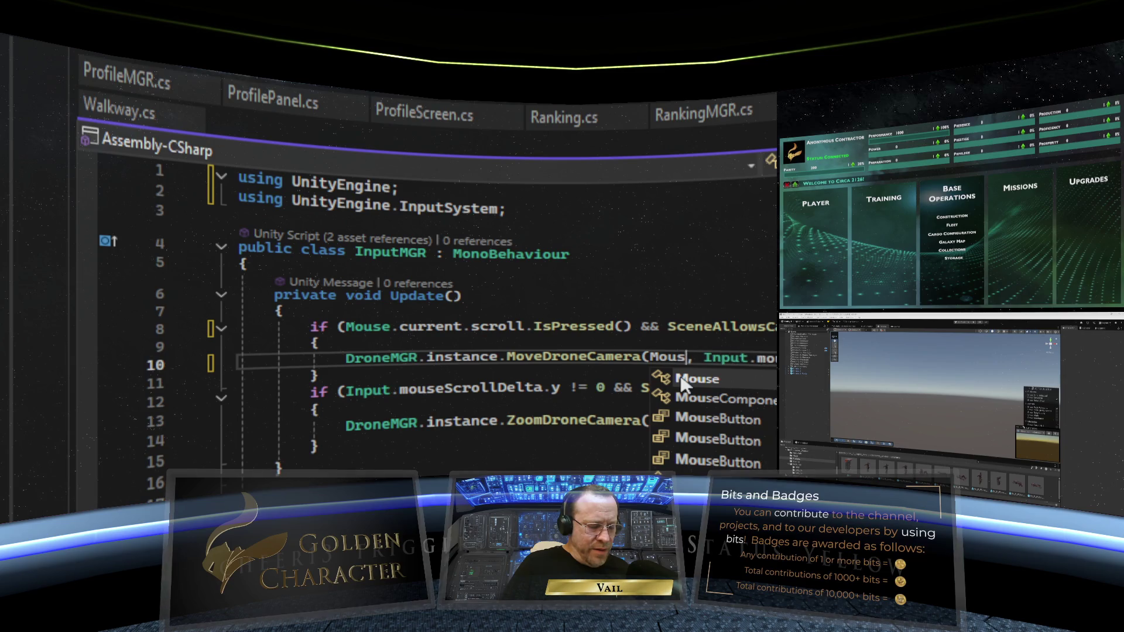
{"action": "type", "text": "rrent."}
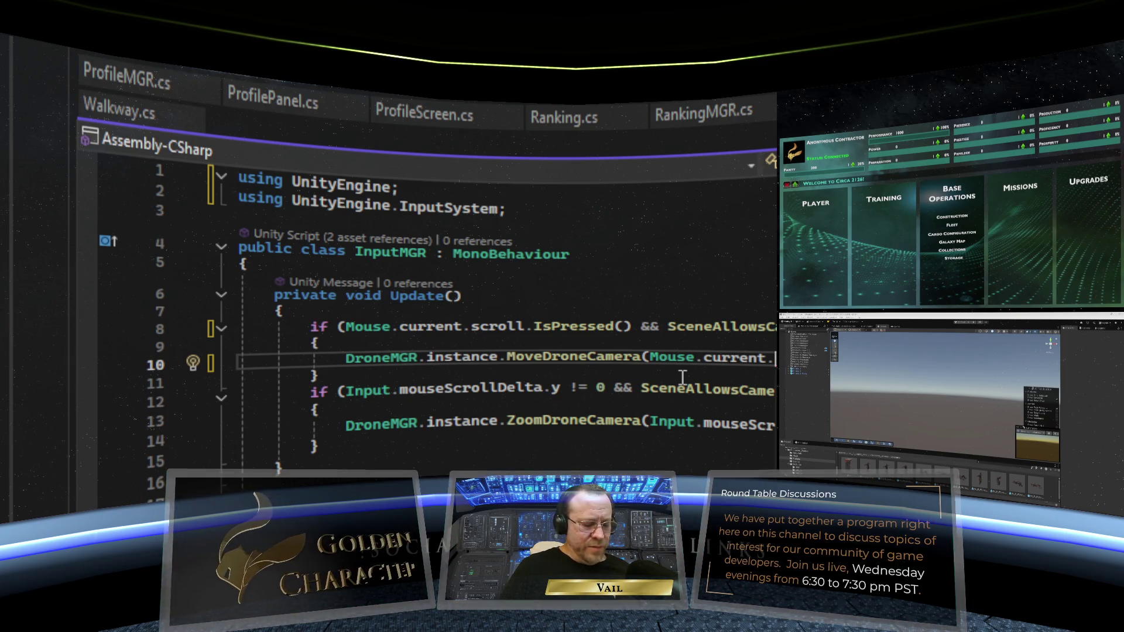
{"action": "type", "text": "d"}
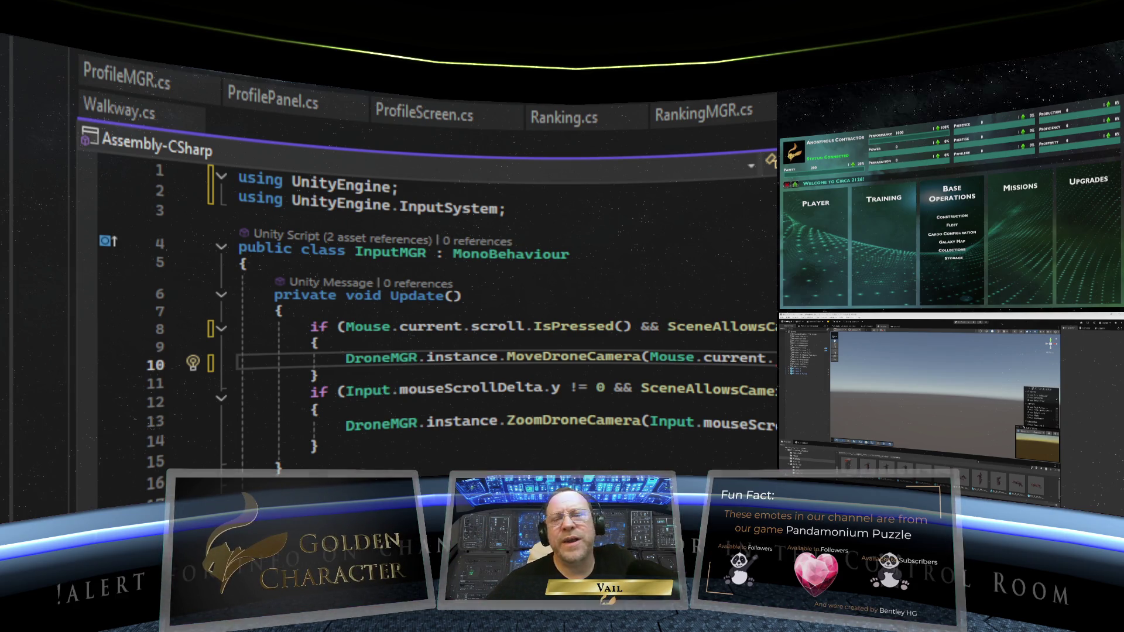
Replace Input.mouseScrollDelta in line 13's ZoomDroneCamera call with Mouse.current
{"action": "left_click", "coordinate": [662, 436]}
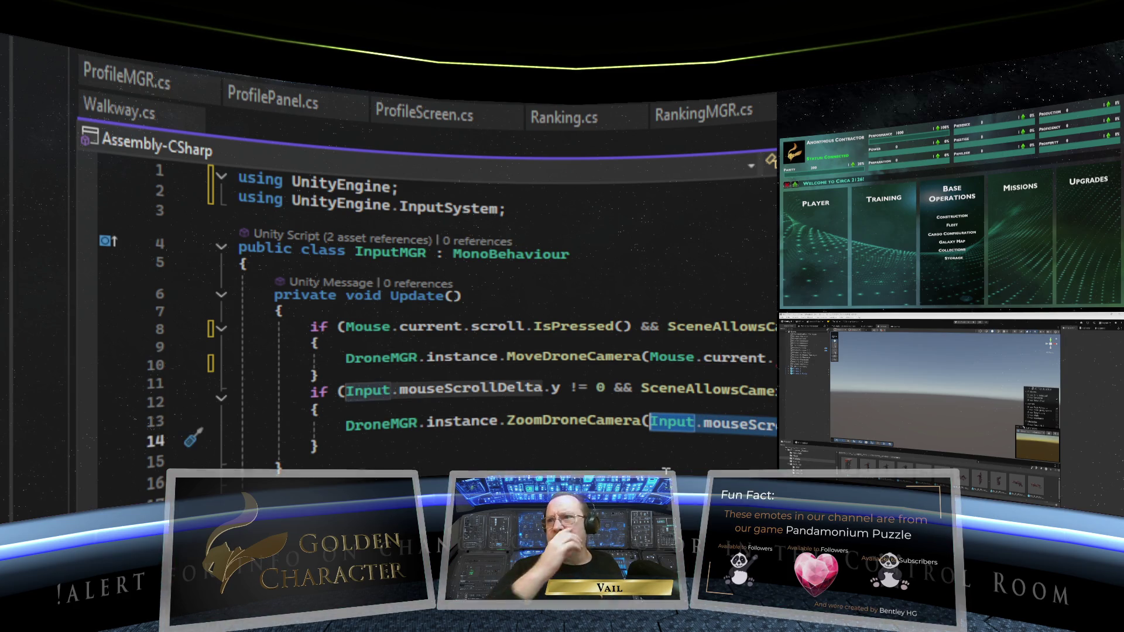
{"action": "key", "text": "ctrl+shift+Right"}
{"action": "key", "text": "ctrl+shift+Right"}
{"action": "key", "text": "ctrl+shift+Right"}
{"action": "type", "text": "Mou.y"}
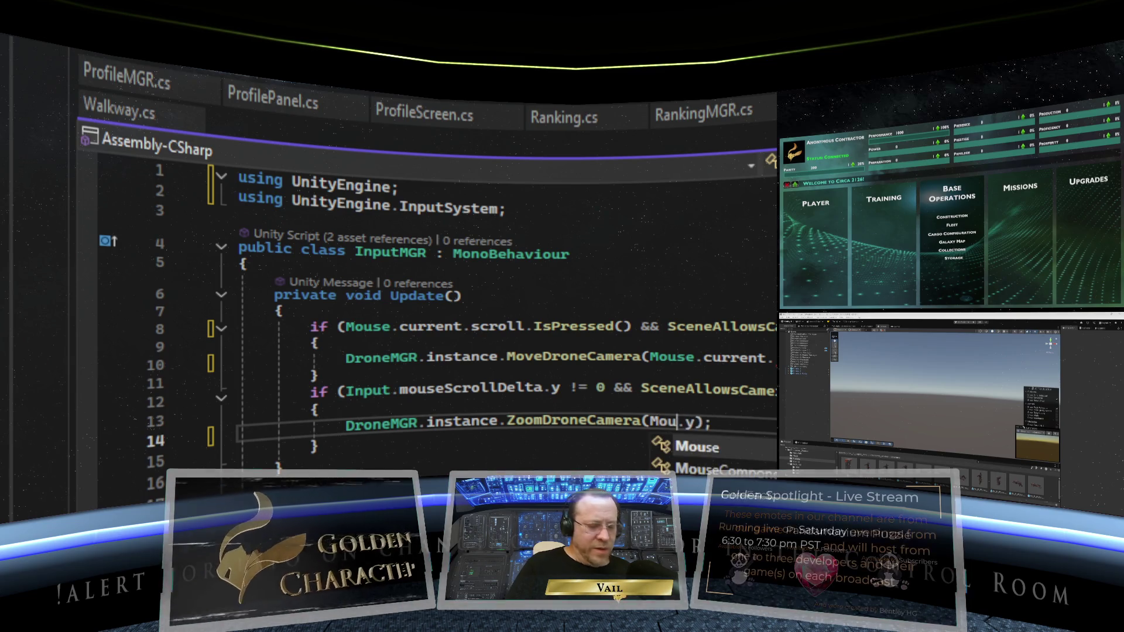
{"action": "type", "text": "se.current"}
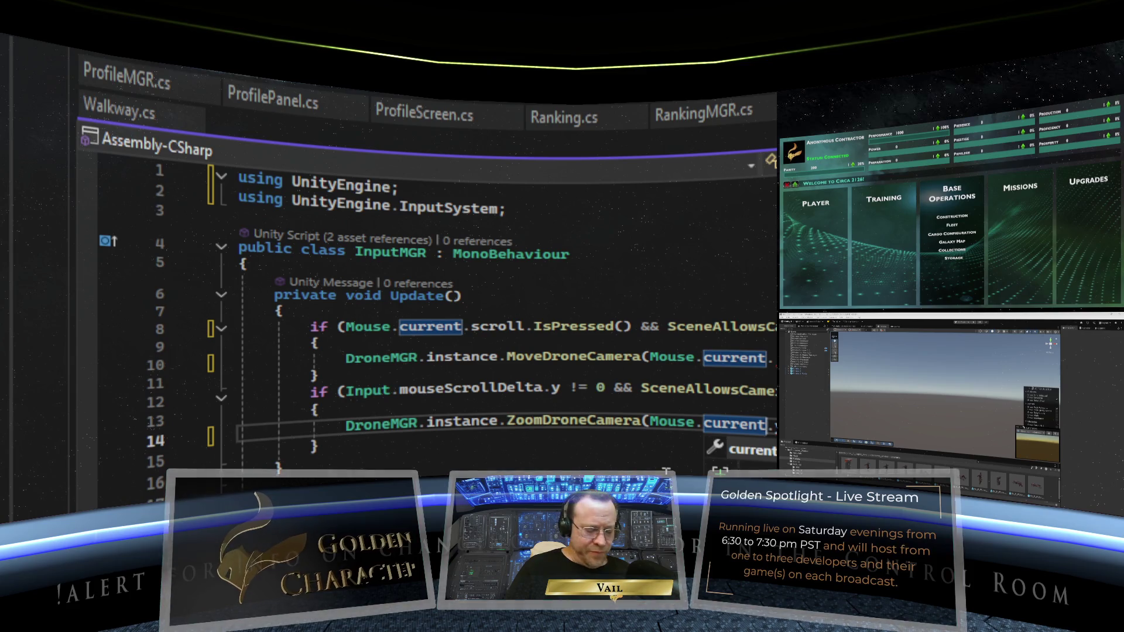
{"action": "type", "text": "."}
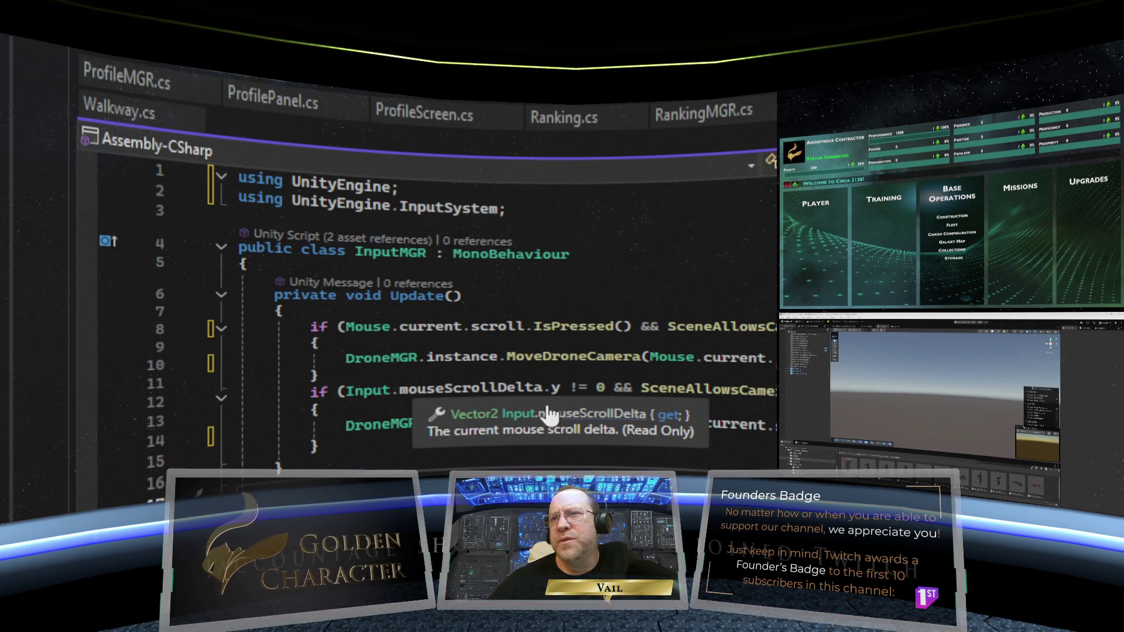
{"action": "key", "text": "Down"}
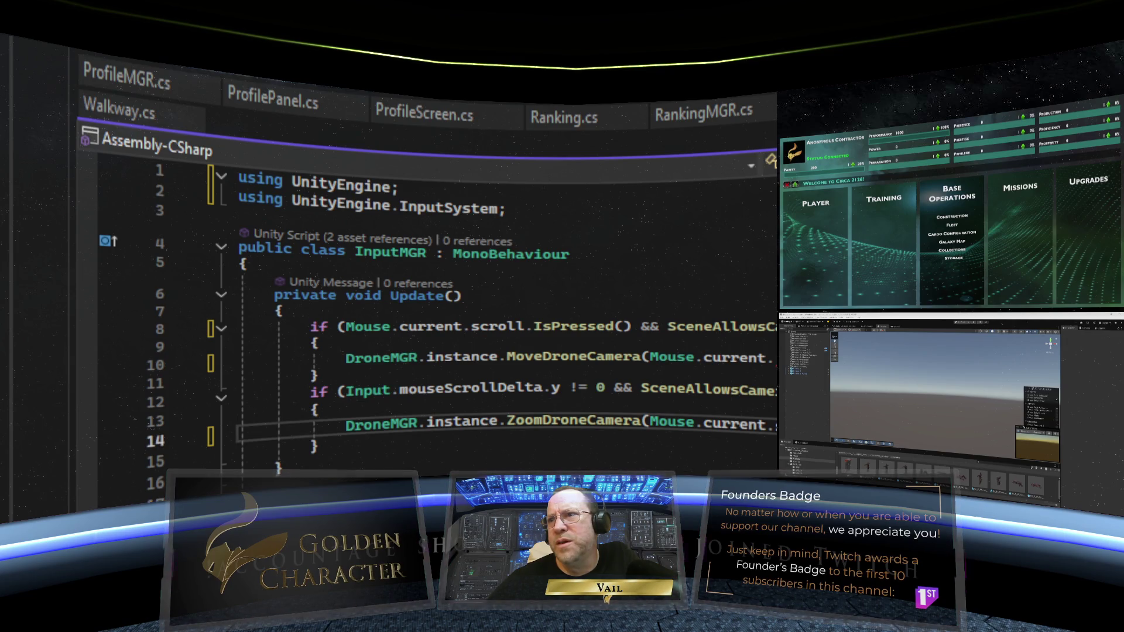
{"action": "left_click", "coordinate": [705, 424]}
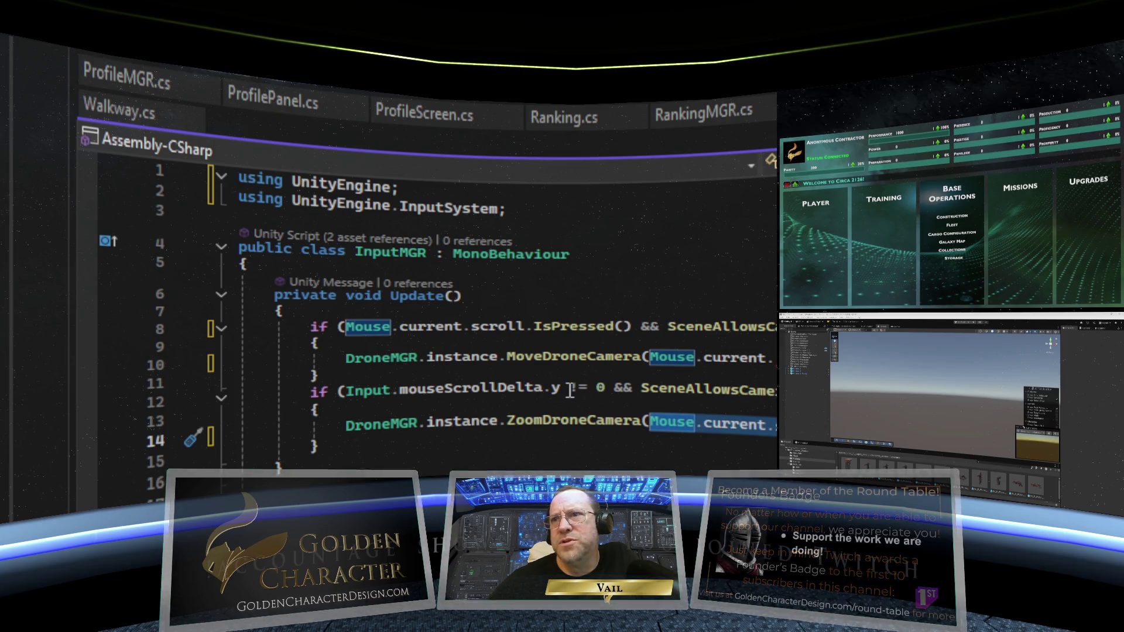
Replace Input.mouseScrollDelta.y on line 12 with Mouse.current.scroll.value.y and add '.' after Mouse.current on line 10
{"action": "left_click_drag", "start_coordinate": [560, 390], "coordinate": [339, 391]}
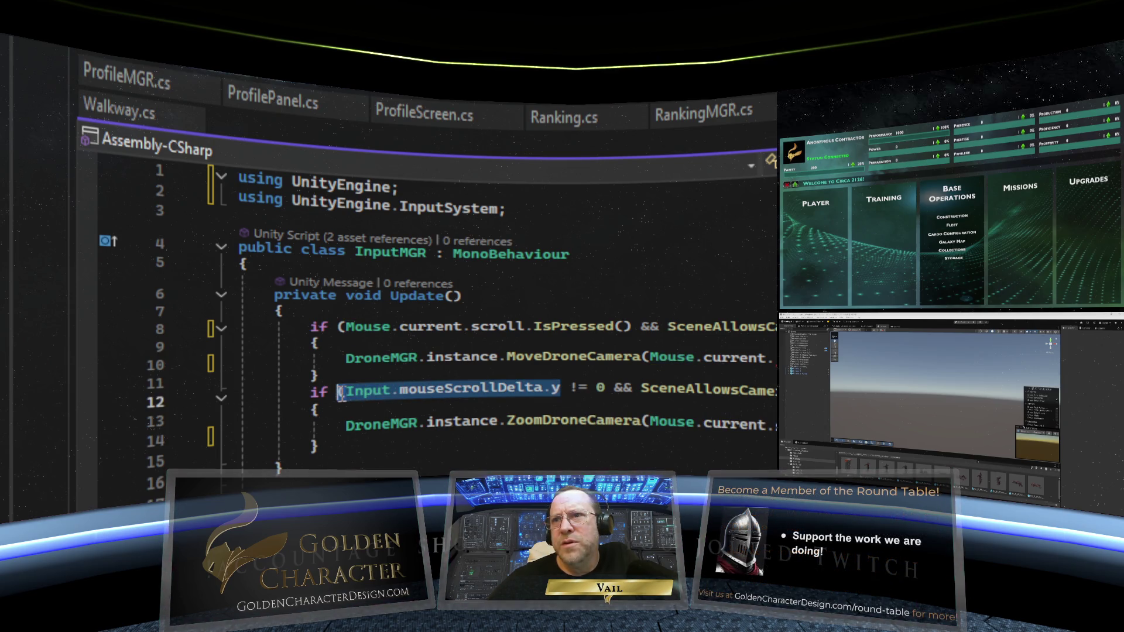
{"action": "double_click", "coordinate": [365, 390]}
{"action": "right_click", "coordinate": [400, 392]}
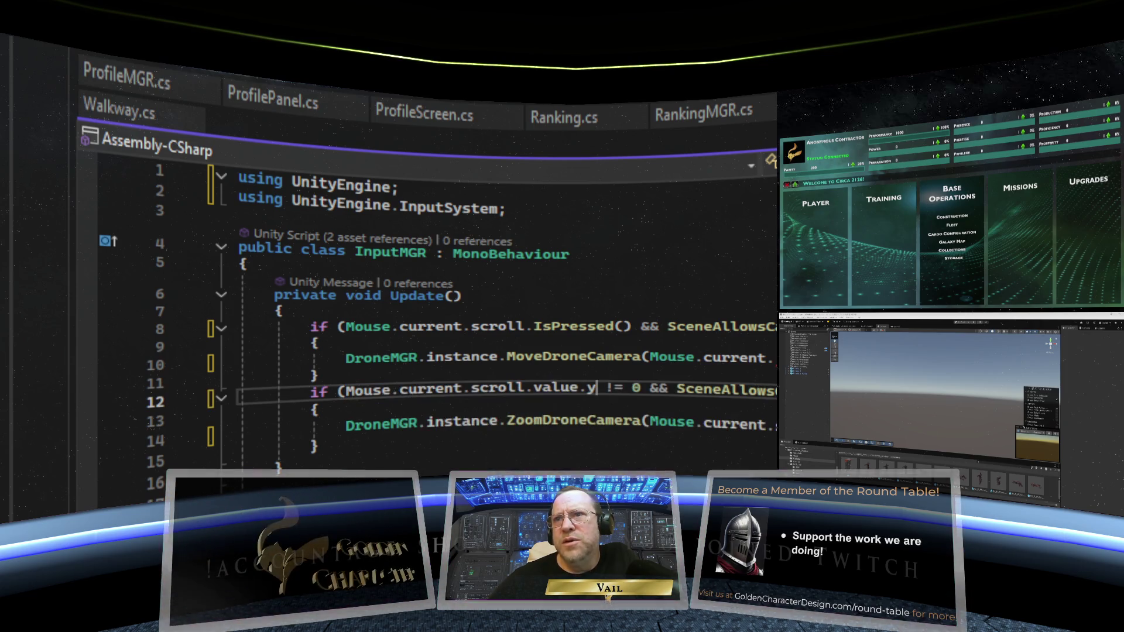
{"action": "double_click", "coordinate": [591, 388]}
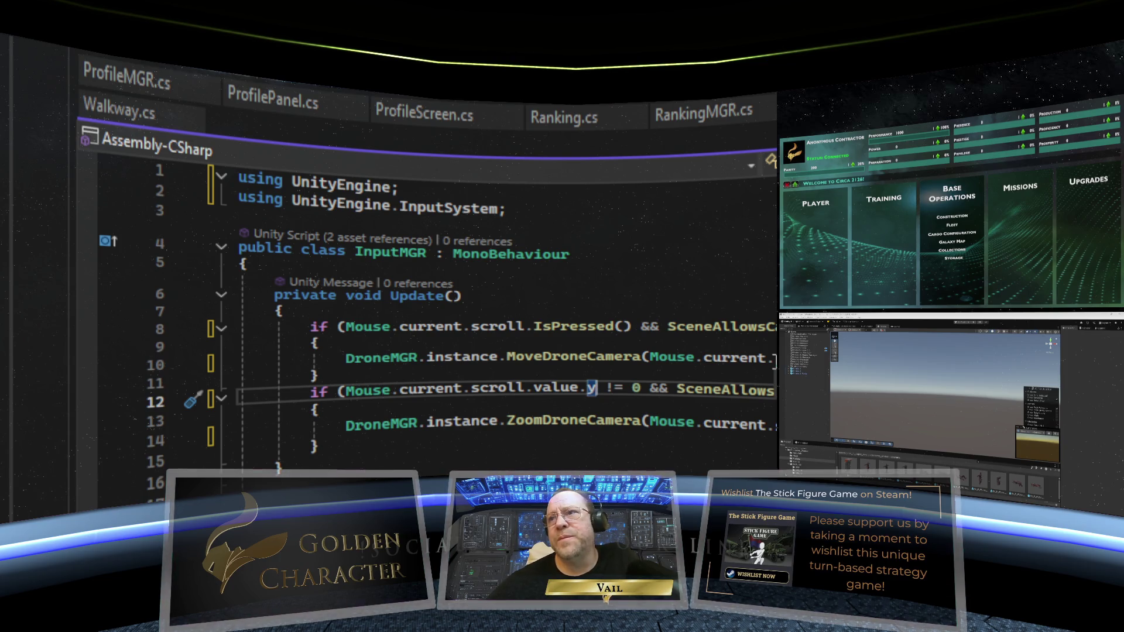
{"action": "left_click", "coordinate": [773, 364]}
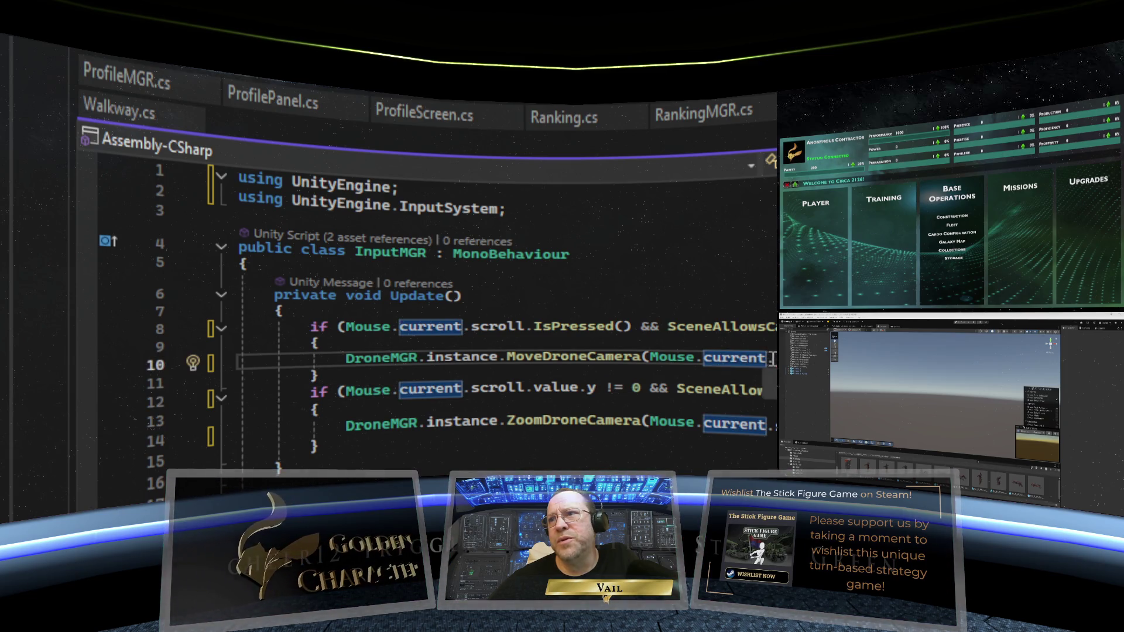
{"action": "type", "text": "."}
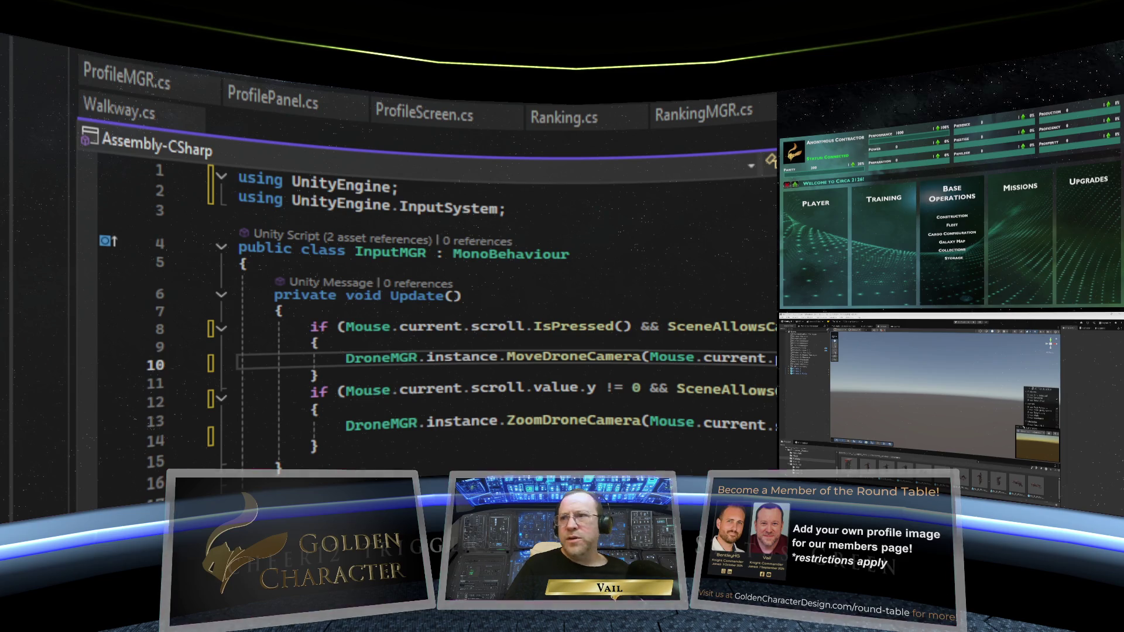
Deselect 'value' on line 12, place the caret in the zoom check, and save InputMGR with Ctrl+S
{"action": "double_click", "coordinate": [555, 387]}
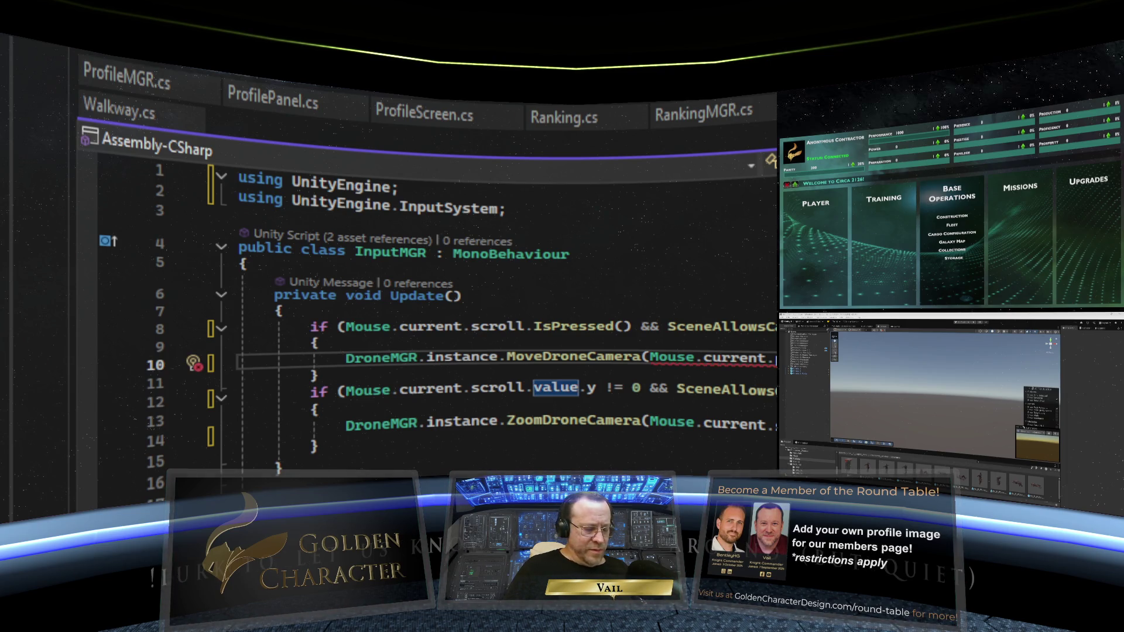
{"action": "key", "text": "Escape"}
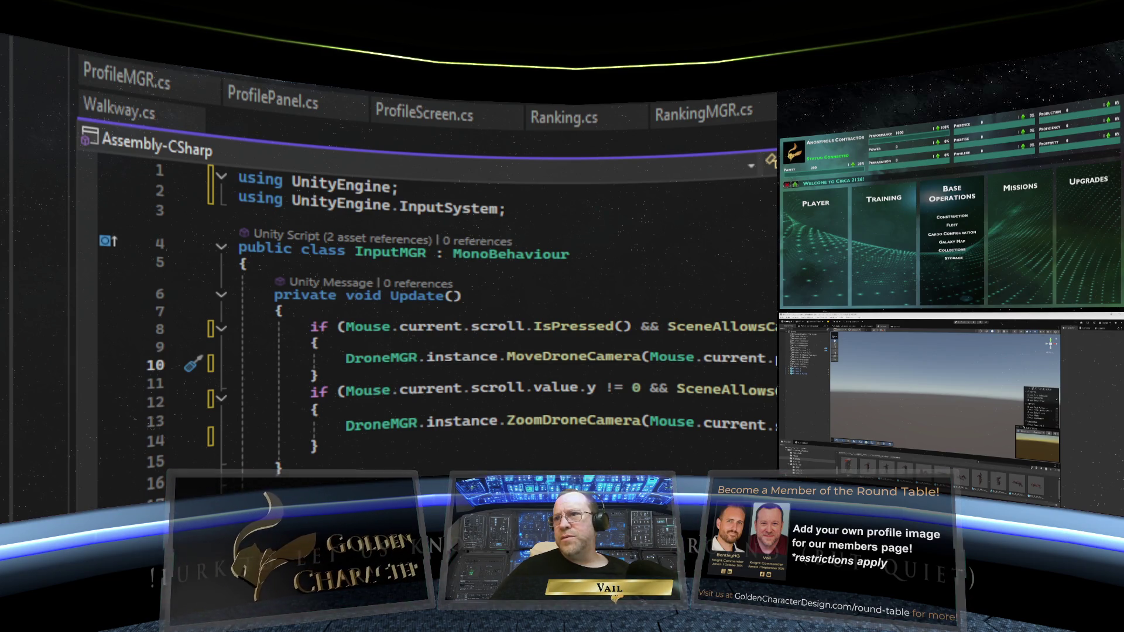
{"action": "key", "text": "alt+Tab"}
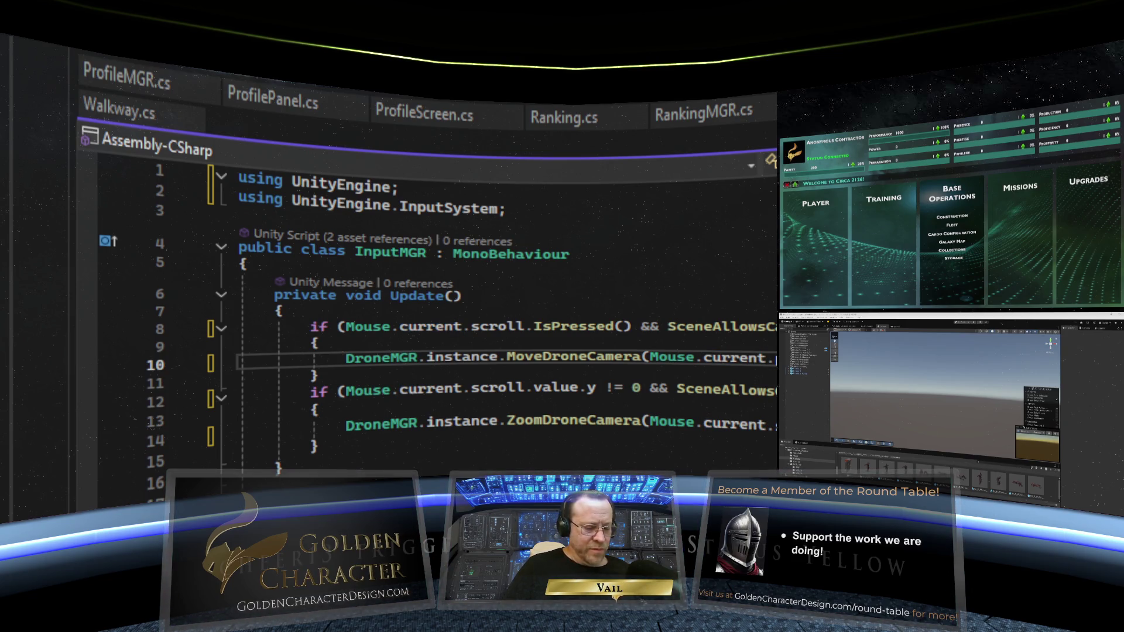
{"action": "double_click", "coordinate": [555, 388]}
{"action": "left_click", "coordinate": [555, 387]}
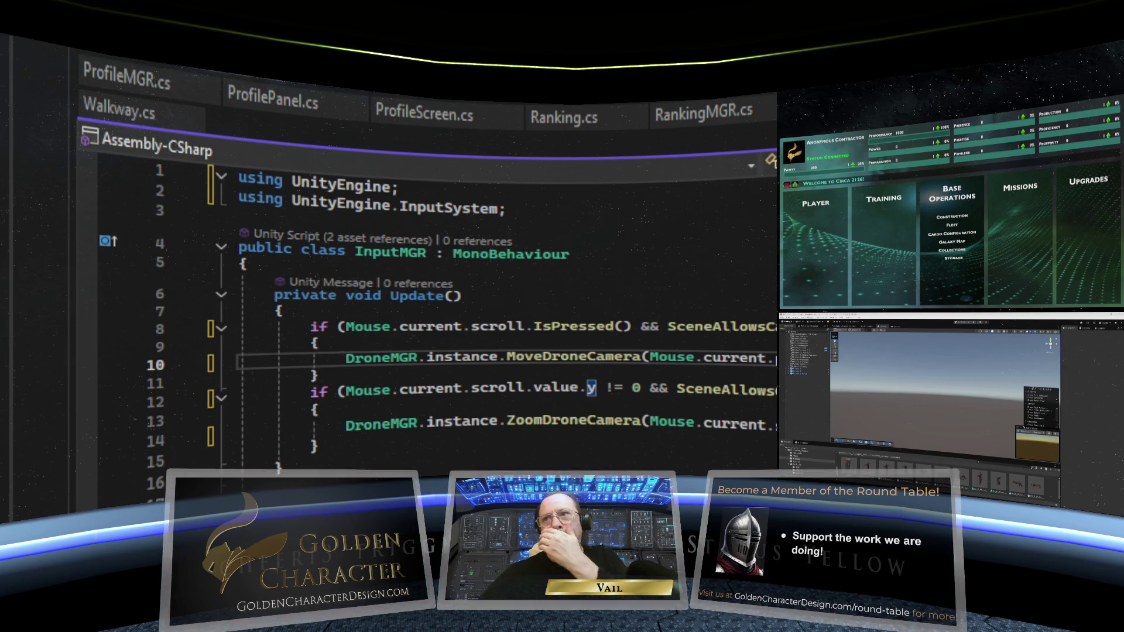
{"action": "left_click", "coordinate": [317, 410]}
{"action": "key", "text": "ctrl+s"}
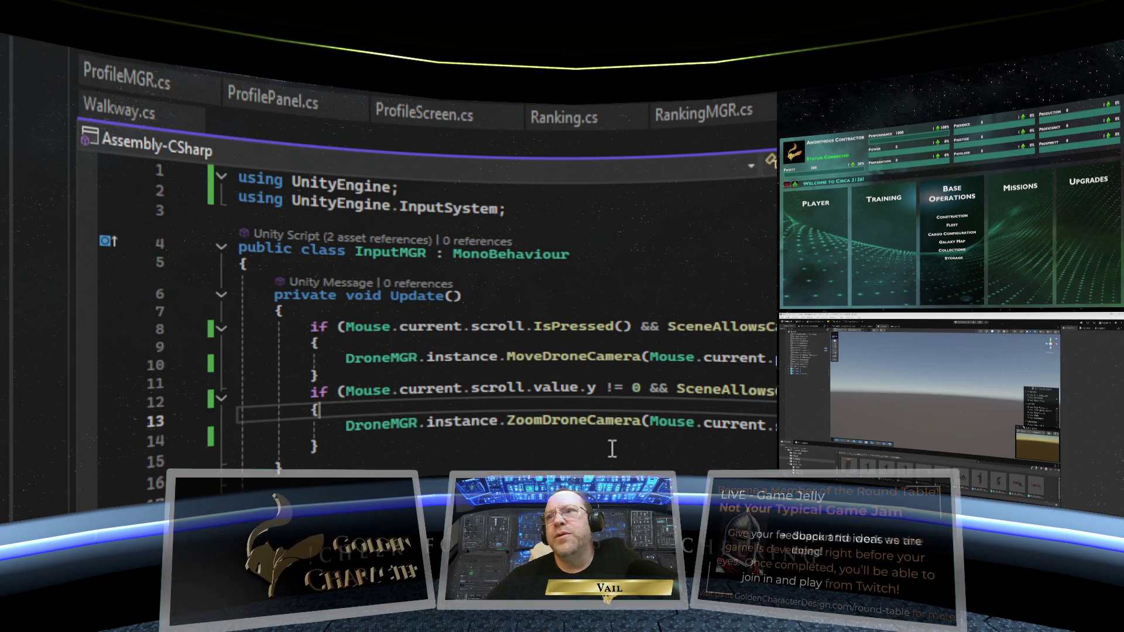
Scroll down InputMGR and put the caret after SceneAllowsCameraControl's closing brace on line 25
{"action": "scroll", "coordinate": [637, 459], "scroll_direction": "down", "scroll_amount": 1}
{"action": "scroll", "coordinate": [622, 443], "scroll_direction": "up", "scroll_amount": 1}
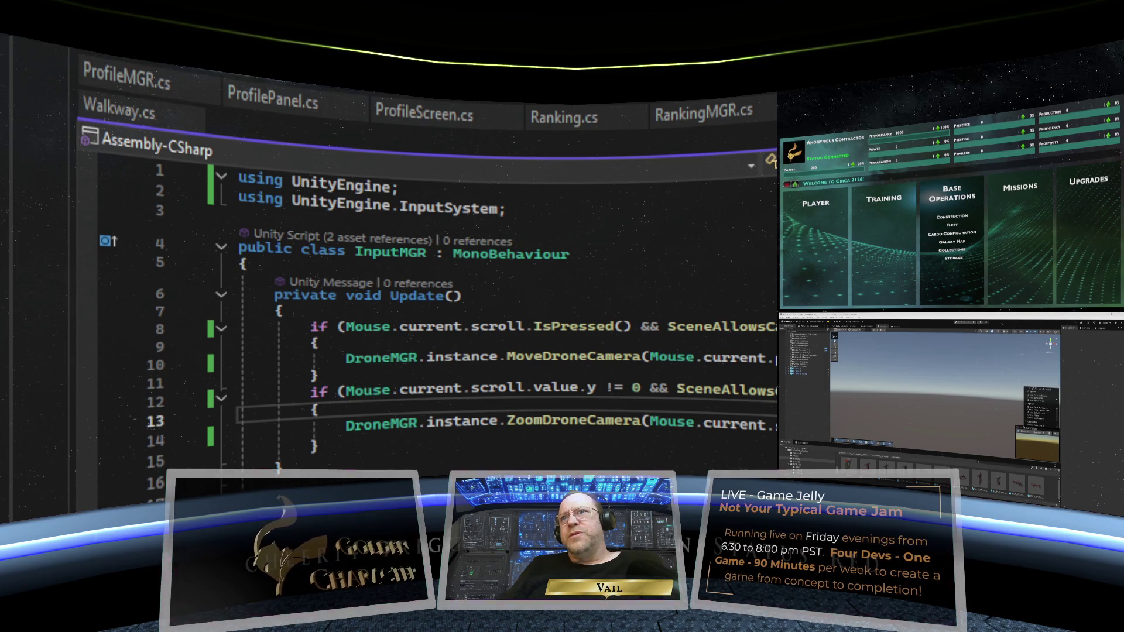
{"action": "key", "text": "alt+Tab"}
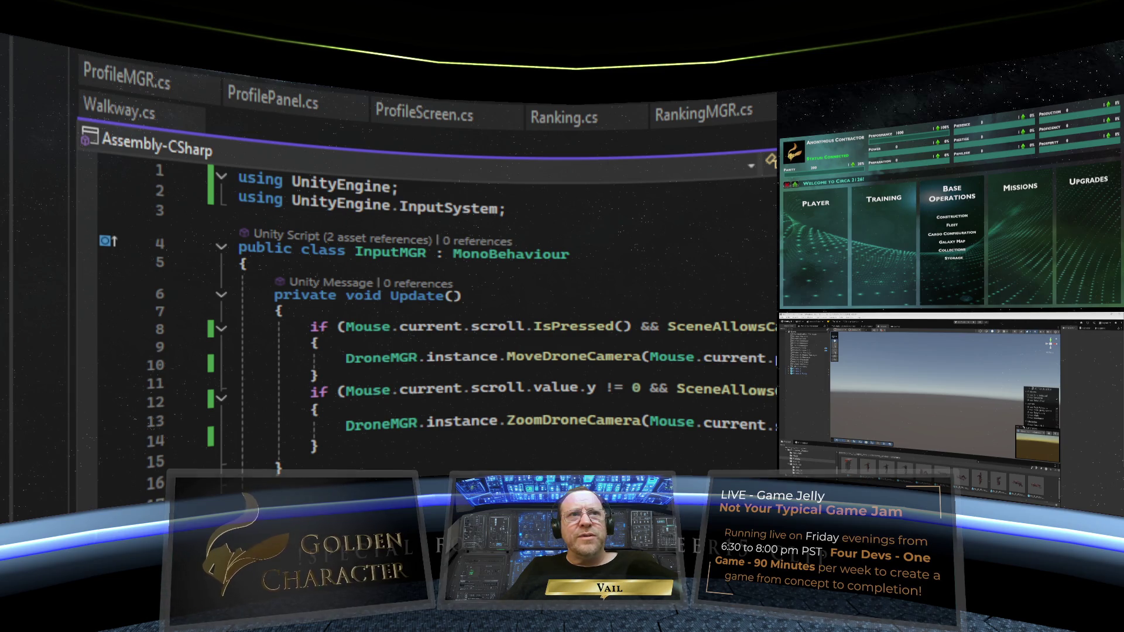
{"action": "scroll", "coordinate": [439, 304], "scroll_direction": "down", "scroll_amount": 6}
{"action": "left_click", "coordinate": [280, 324]}
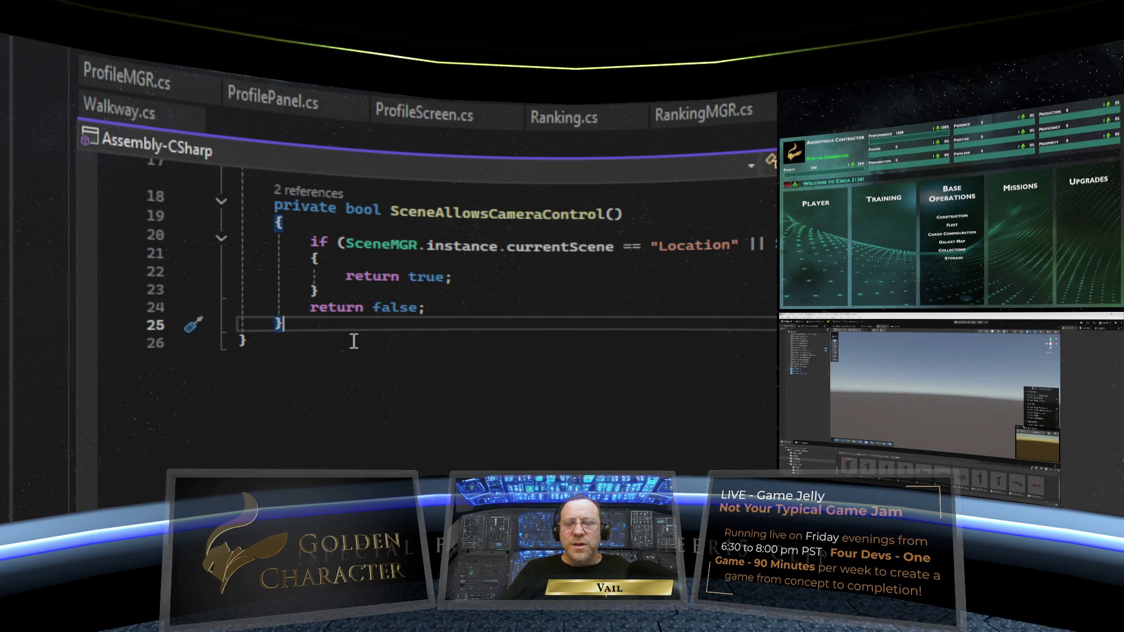
Add a trial 'Input' word on new line 26, check its actions, then delete it again
{"action": "key", "text": "Return"}
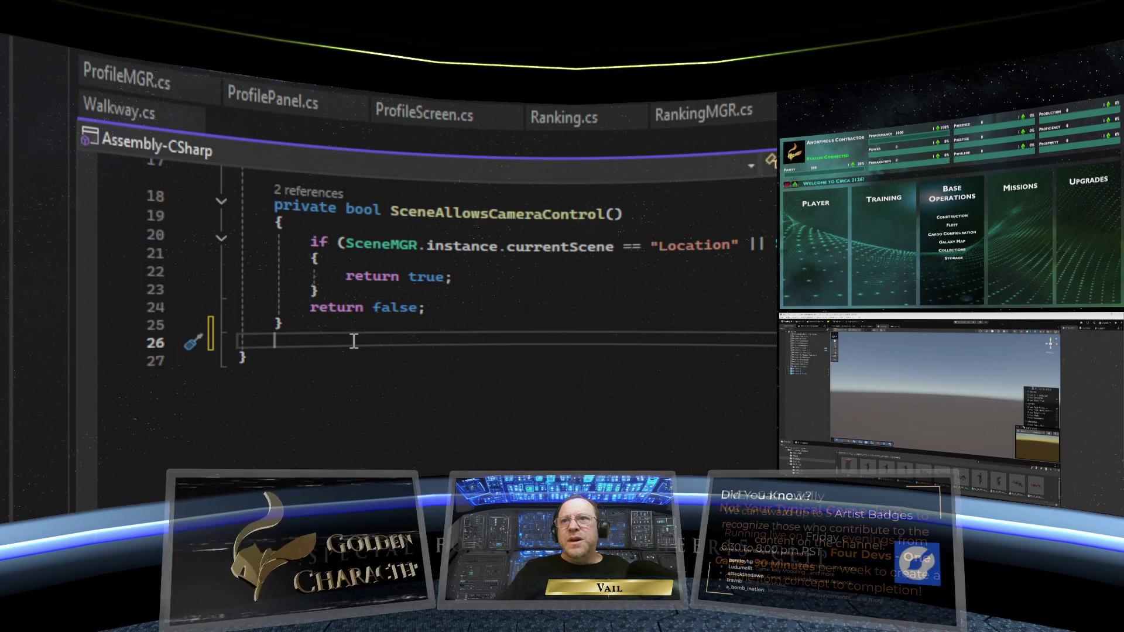
{"action": "type", "text": "Input"}
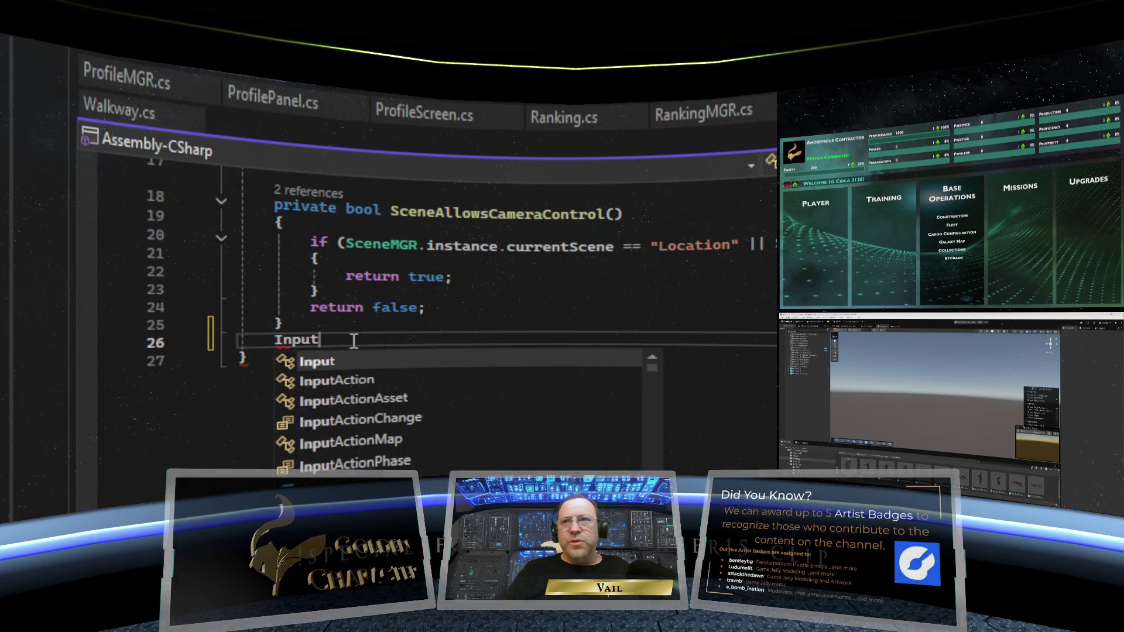
{"action": "double_click", "coordinate": [273, 342]}
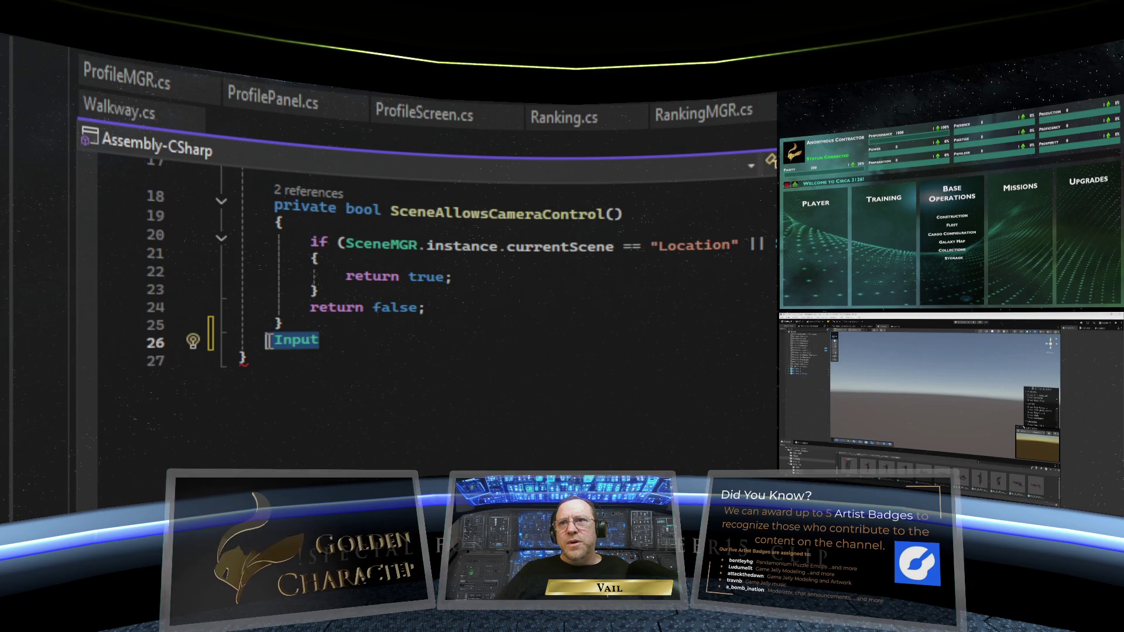
{"action": "right_click", "coordinate": [289, 337]}
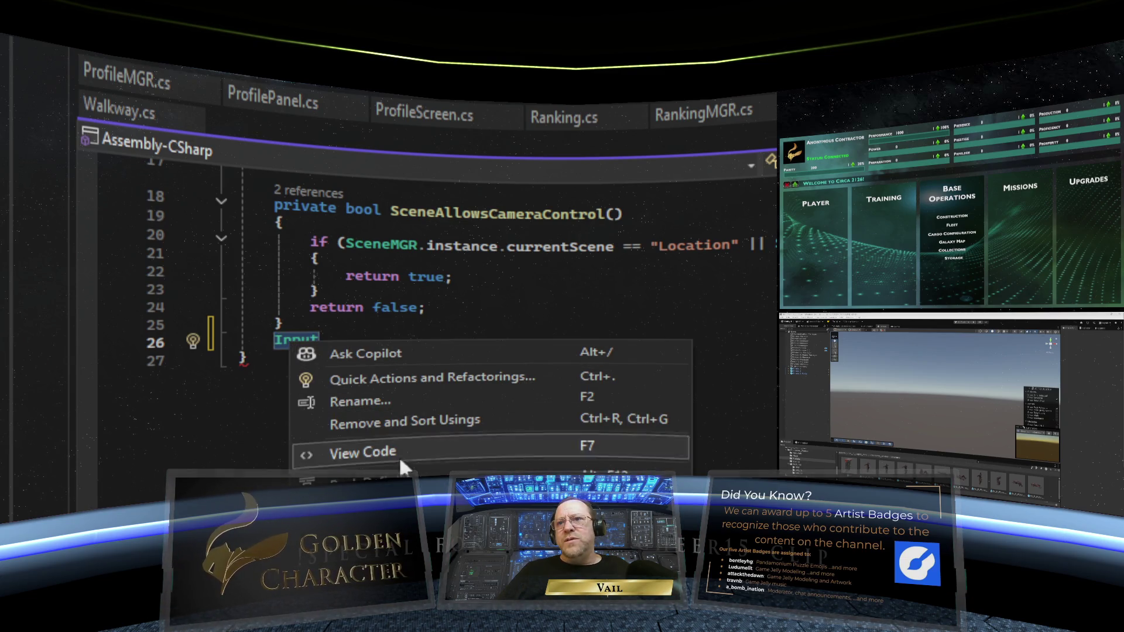
{"action": "key", "text": "alt+Tab"}
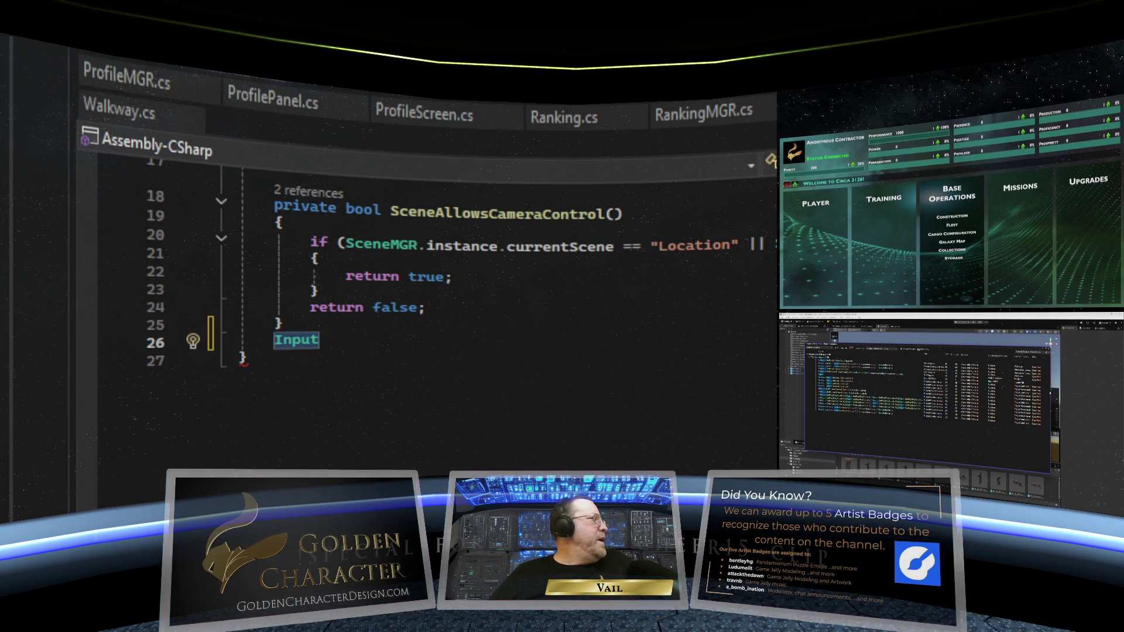
{"action": "left_click", "coordinate": [346, 345]}
{"action": "key", "text": "shift+Home"}
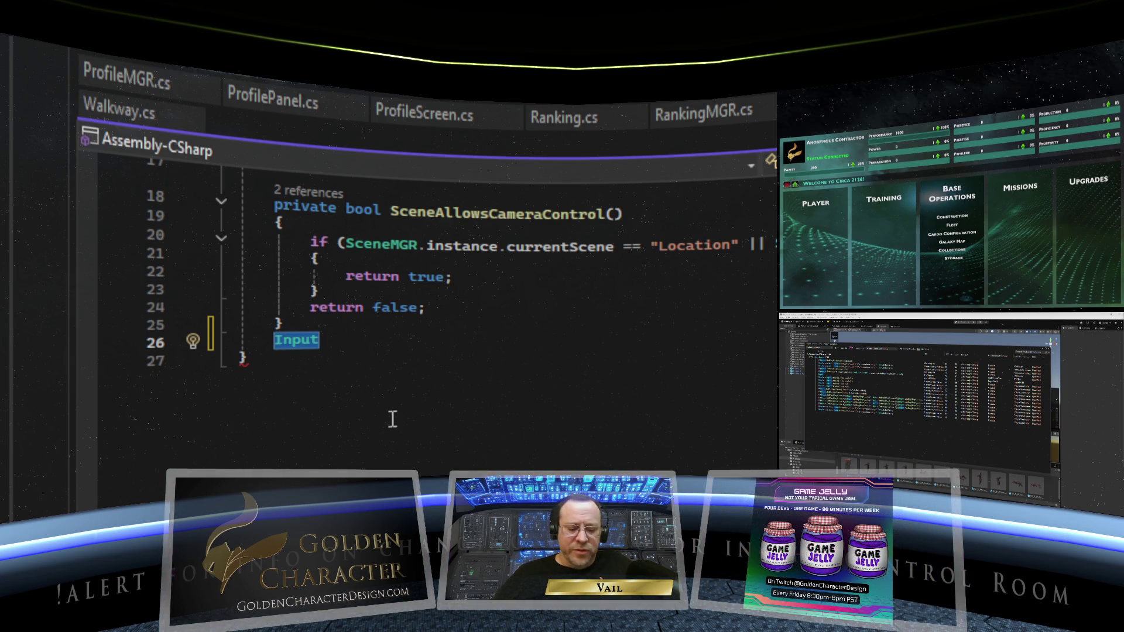
{"action": "key", "text": "BackSpace"}
{"action": "key", "text": "BackSpace"}
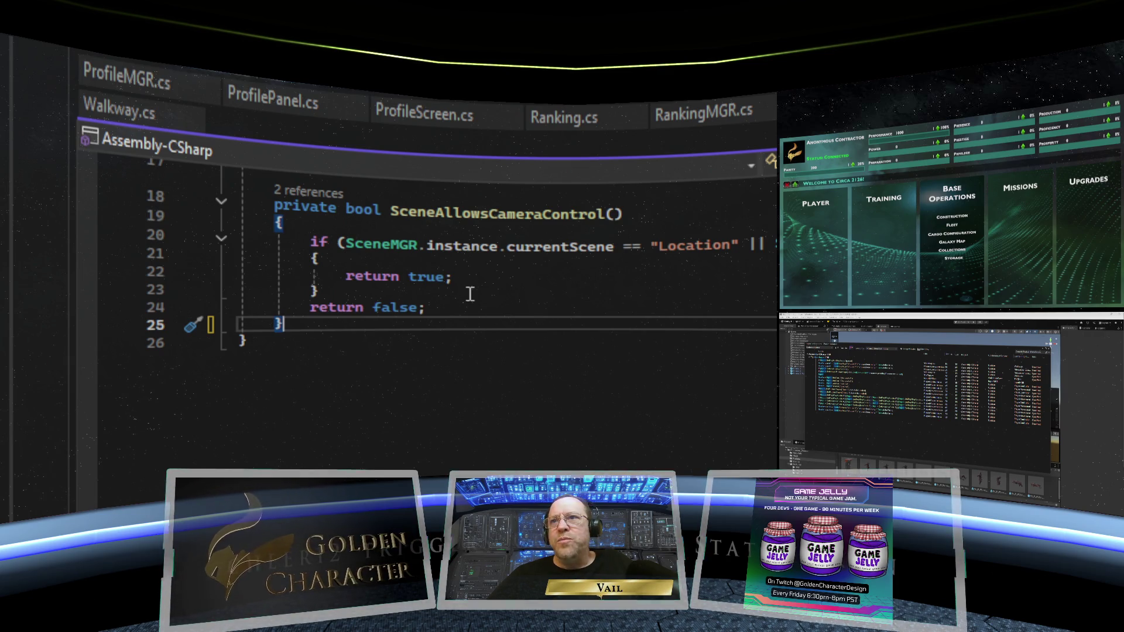
Leave InputMGR with the caret after 'return false' and switch to the Walkway.cs script
{"action": "left_click", "coordinate": [465, 311]}
{"action": "scroll", "coordinate": [457, 315], "scroll_direction": "up", "scroll_amount": 4}
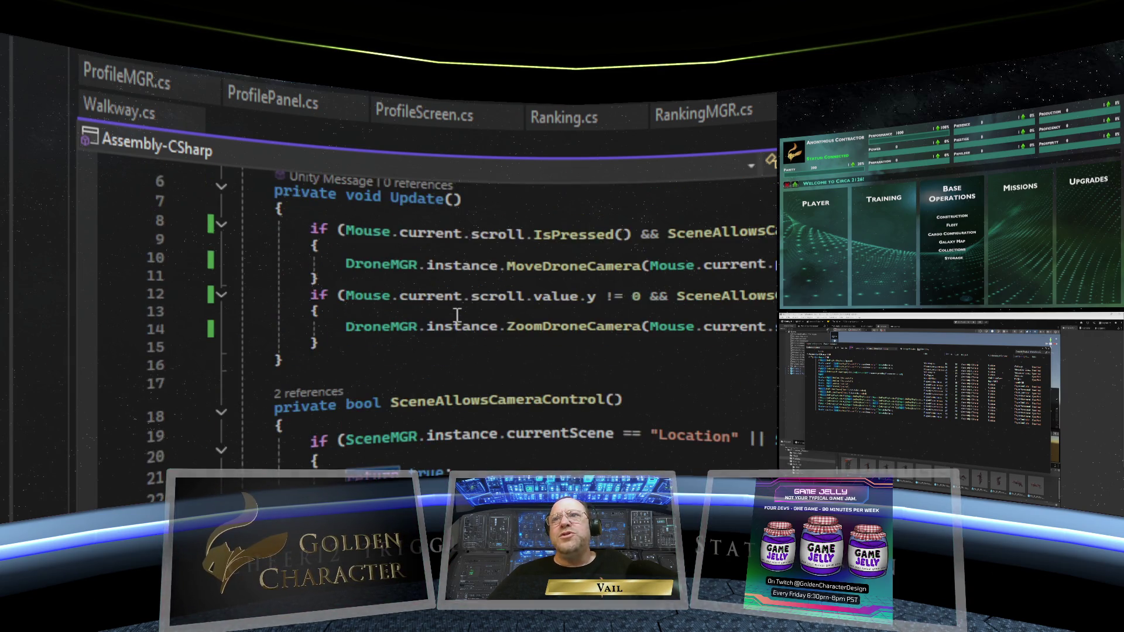
{"action": "scroll", "coordinate": [457, 315], "scroll_direction": "down", "scroll_amount": 3}
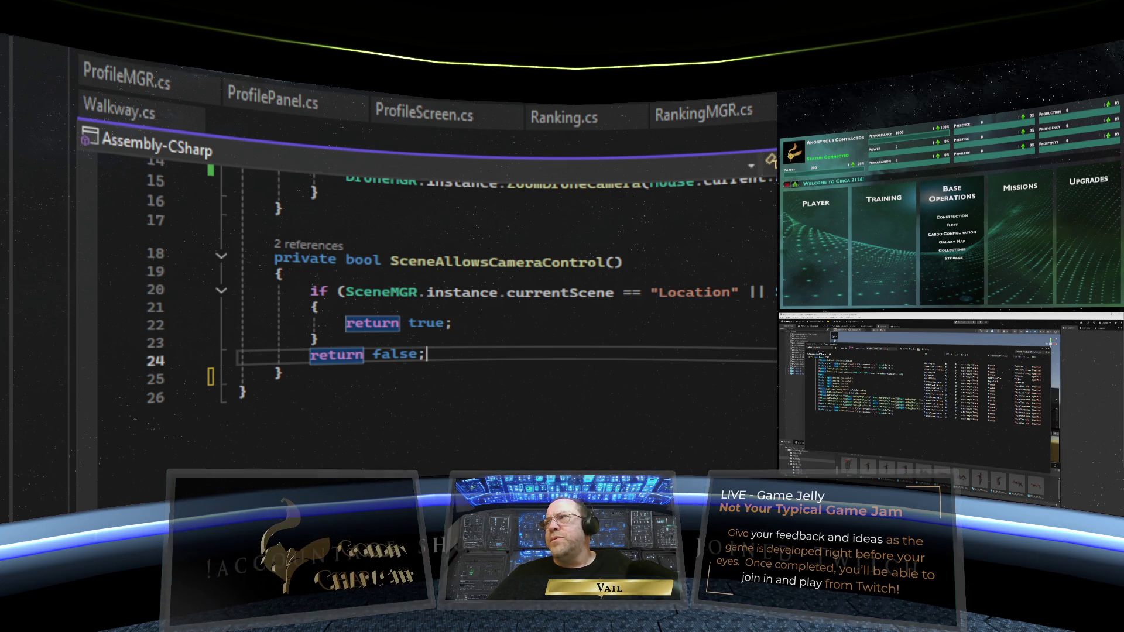
{"action": "left_click", "coordinate": [126, 111]}
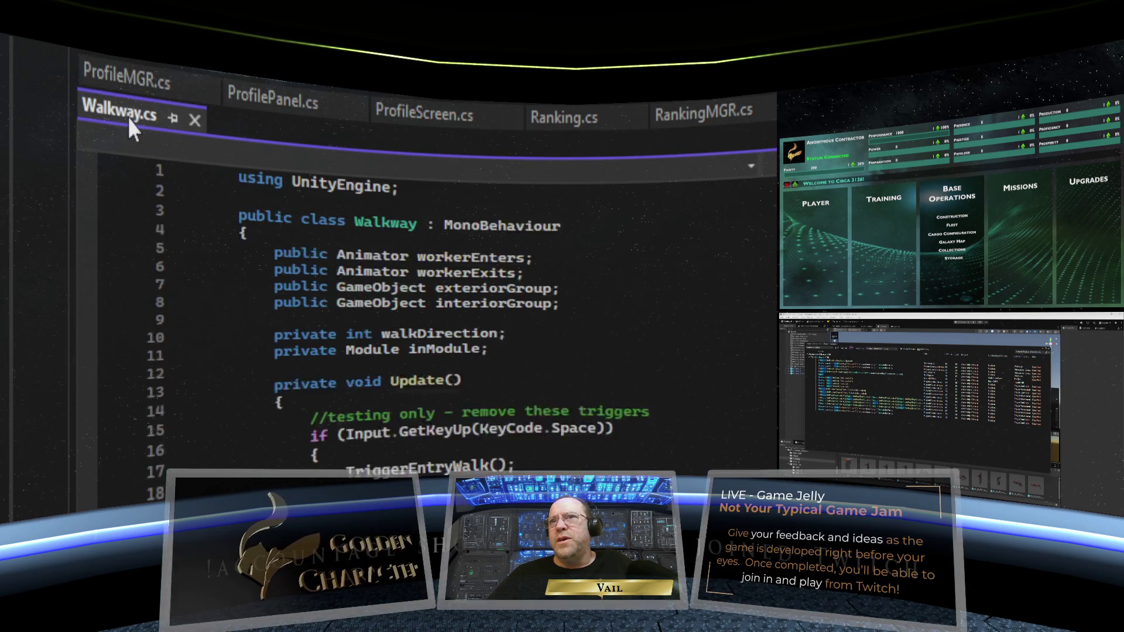
Add 'using UnityEngine.InputSystem;' below 'using UnityEngine;' in Walkway.cs
{"action": "left_click", "coordinate": [416, 186]}
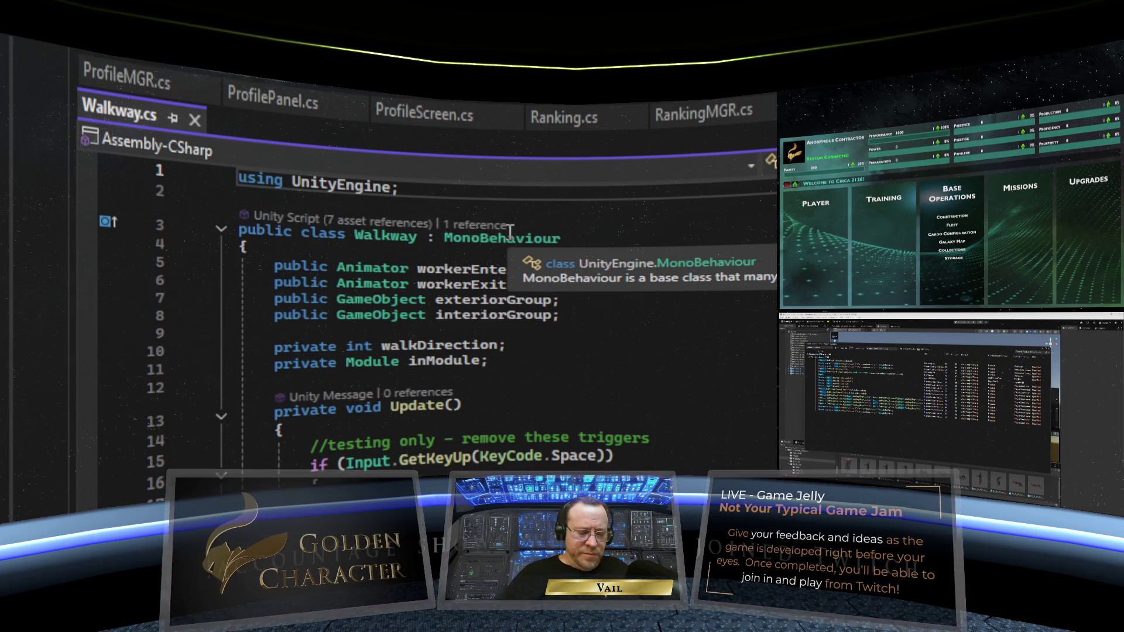
{"action": "key", "text": "Return"}
{"action": "type", "text": "u"}
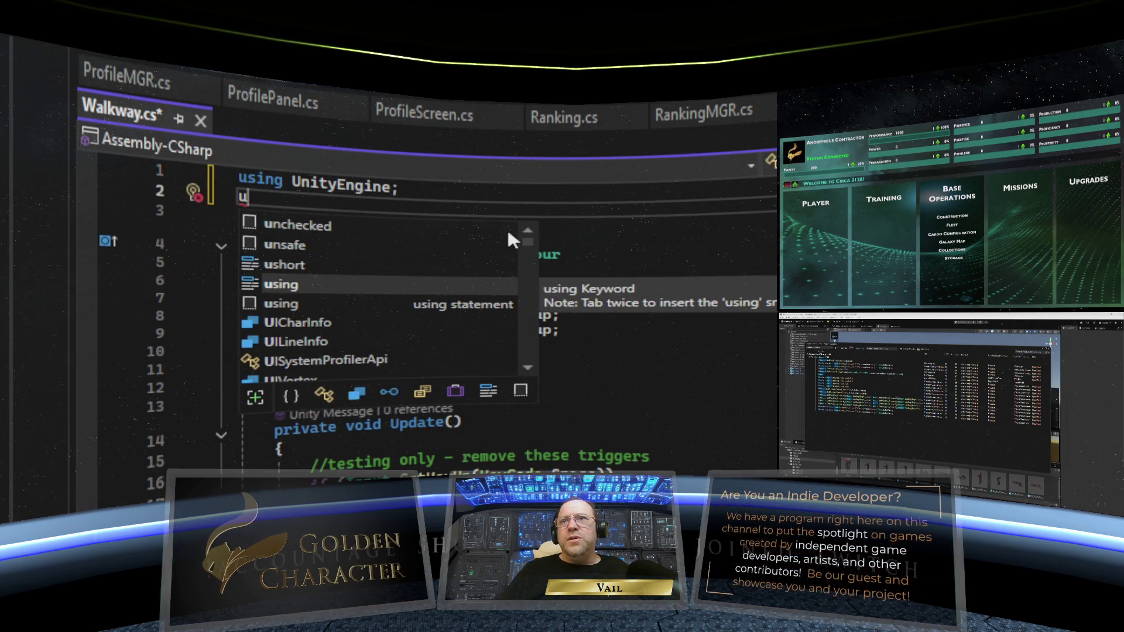
{"action": "type", "text": "sing "}
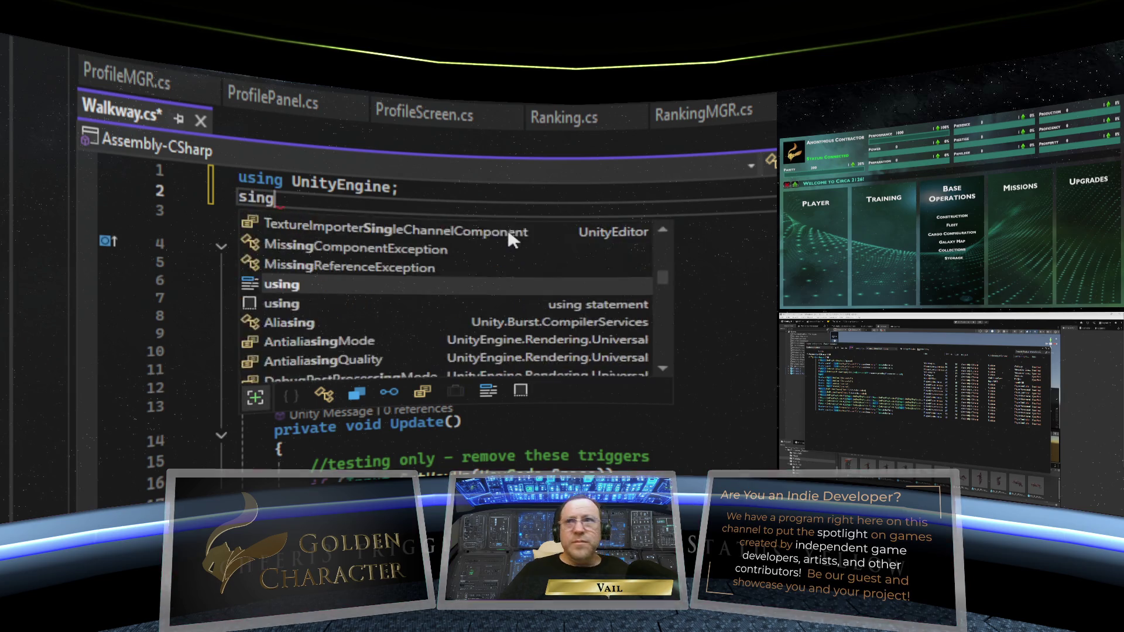
{"action": "type", "text": "Unit"}
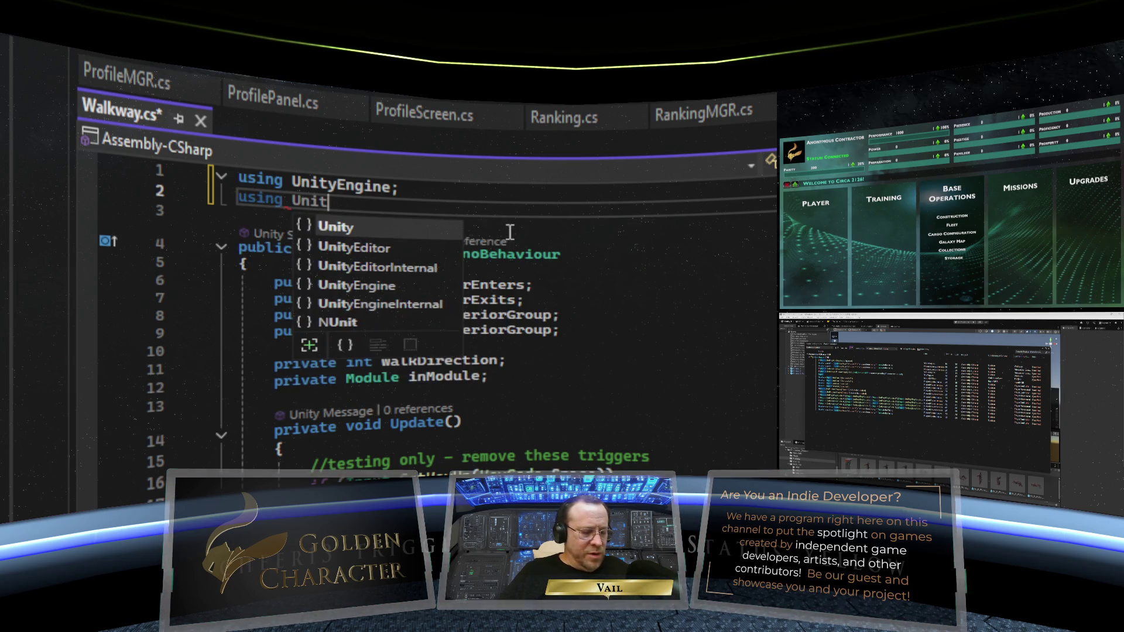
{"action": "type", "text": "yEngine."}
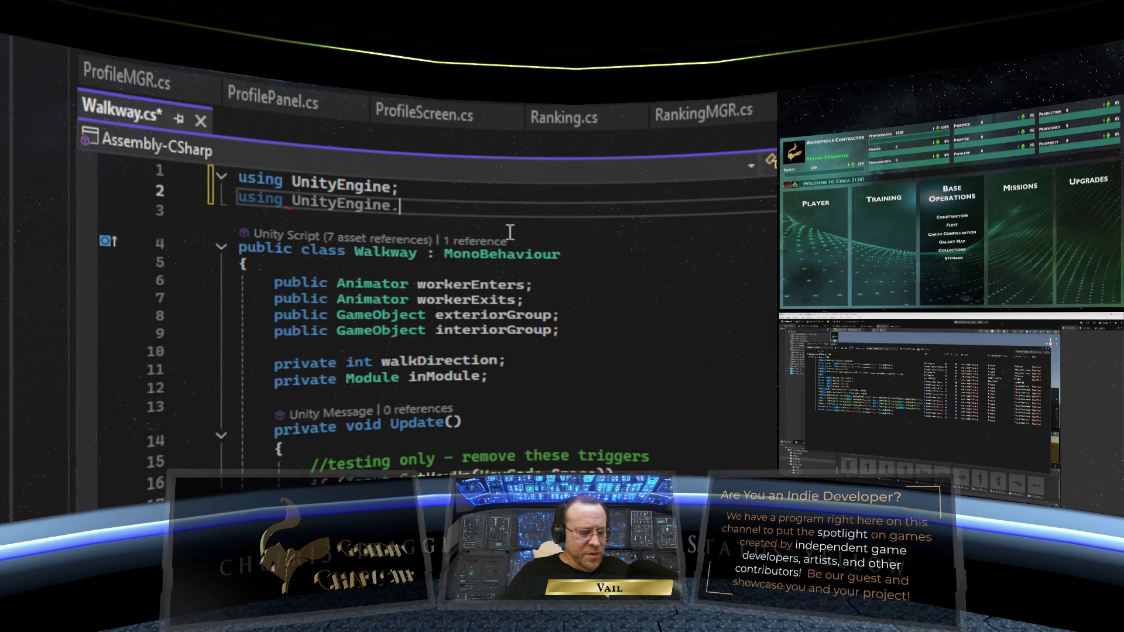
{"action": "type", "text": "InputS"}
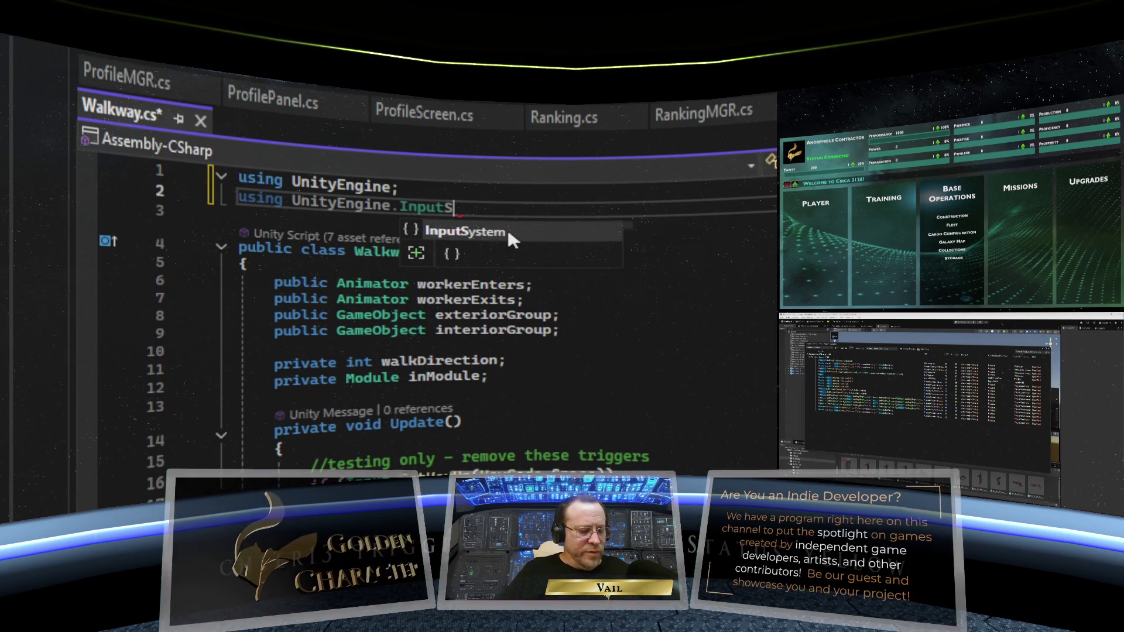
{"action": "type", "text": "ystem;"}
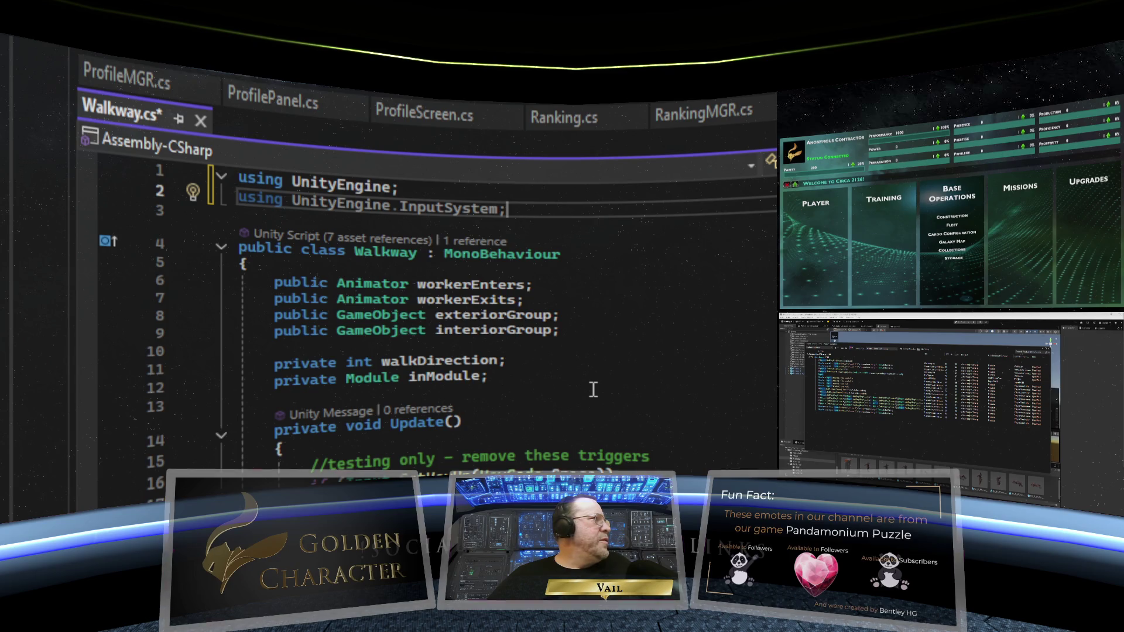
Delete the Input.GetKeyUp(KeyCode.Space) condition on line 17
{"action": "scroll", "coordinate": [374, 437], "scroll_direction": "down", "scroll_amount": 1}
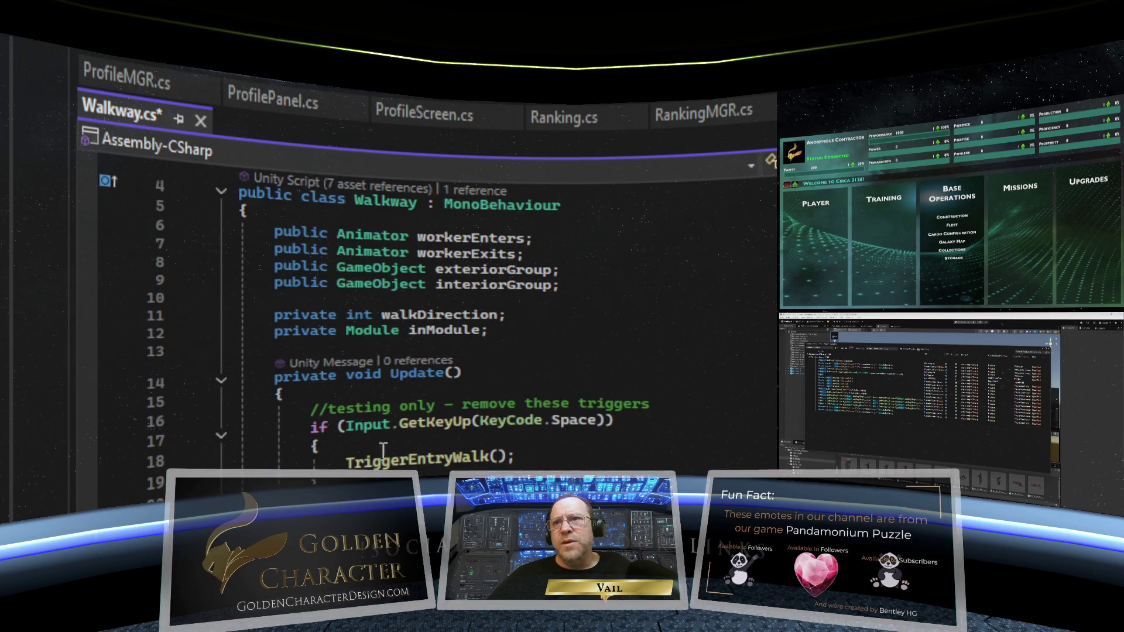
{"action": "mouse_move", "coordinate": [482, 431]}
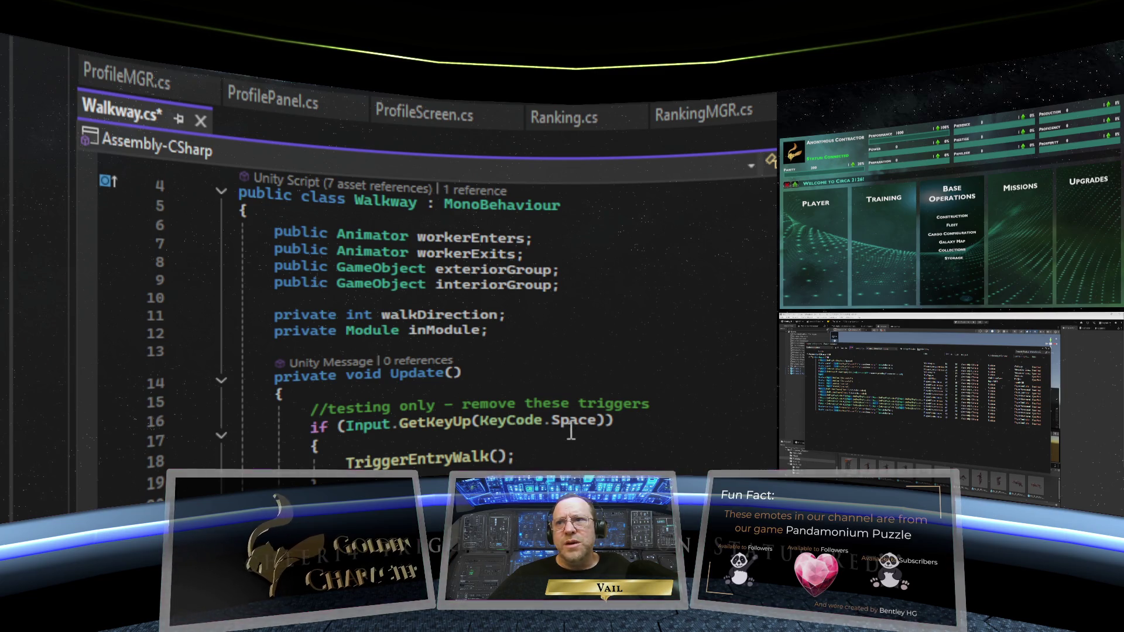
{"action": "scroll", "coordinate": [379, 275], "scroll_direction": "down", "scroll_amount": 3}
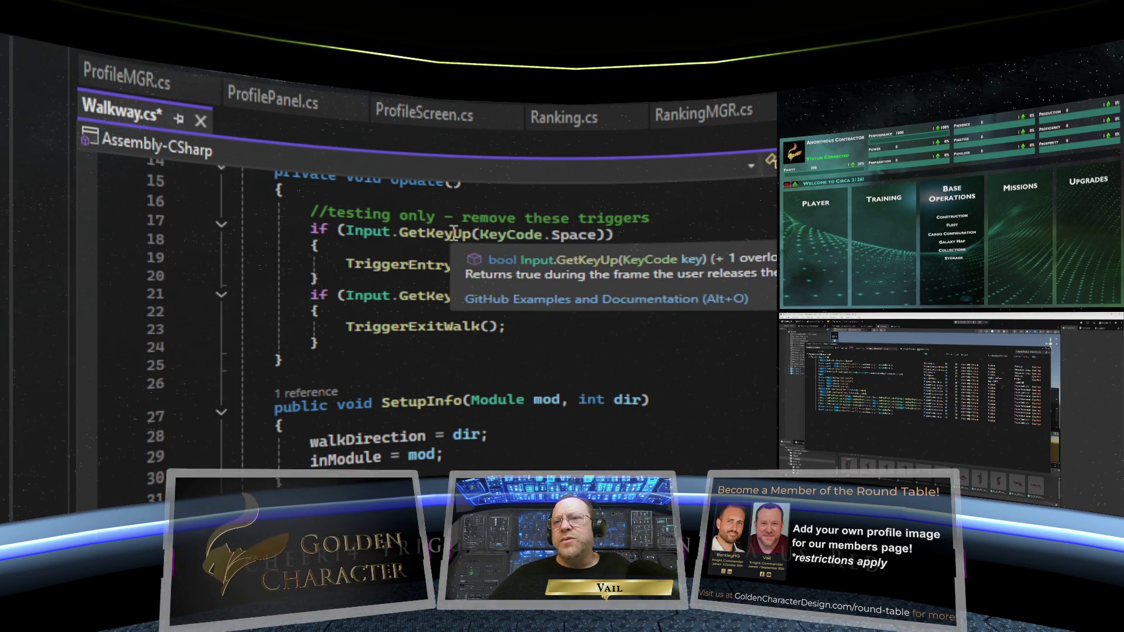
{"action": "mouse_move", "coordinate": [393, 235]}
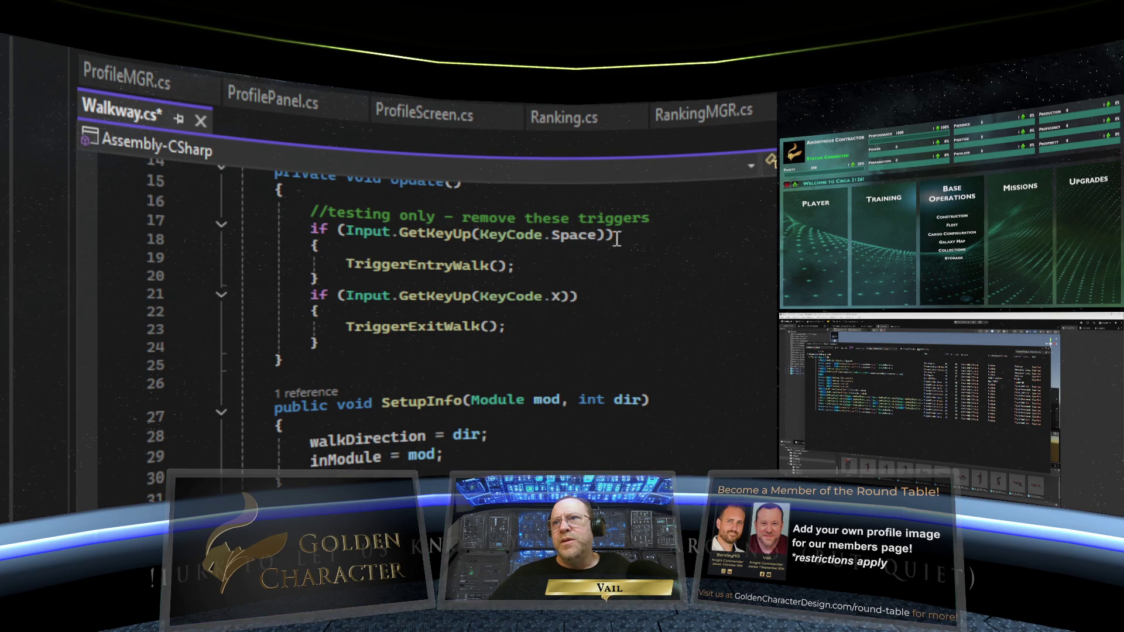
{"action": "mouse_move", "coordinate": [605, 234]}
{"action": "left_mouse_down"}
{"action": "mouse_move", "coordinate": [309, 233]}
{"action": "mouse_move", "coordinate": [345, 233]}
{"action": "left_mouse_up"}
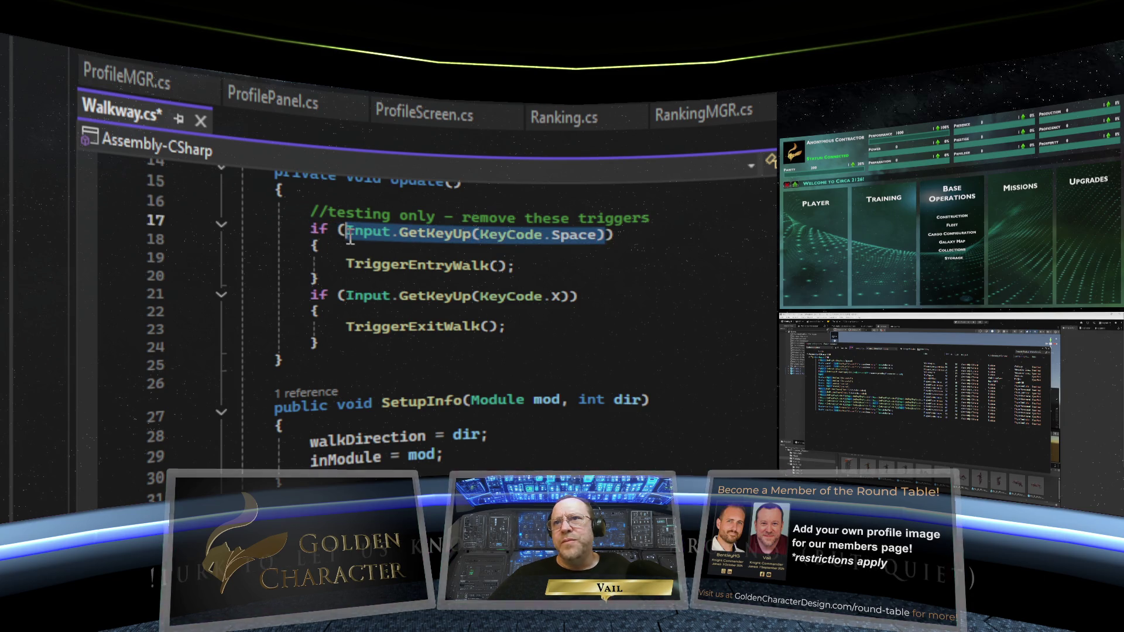
{"action": "key", "text": "Delete"}
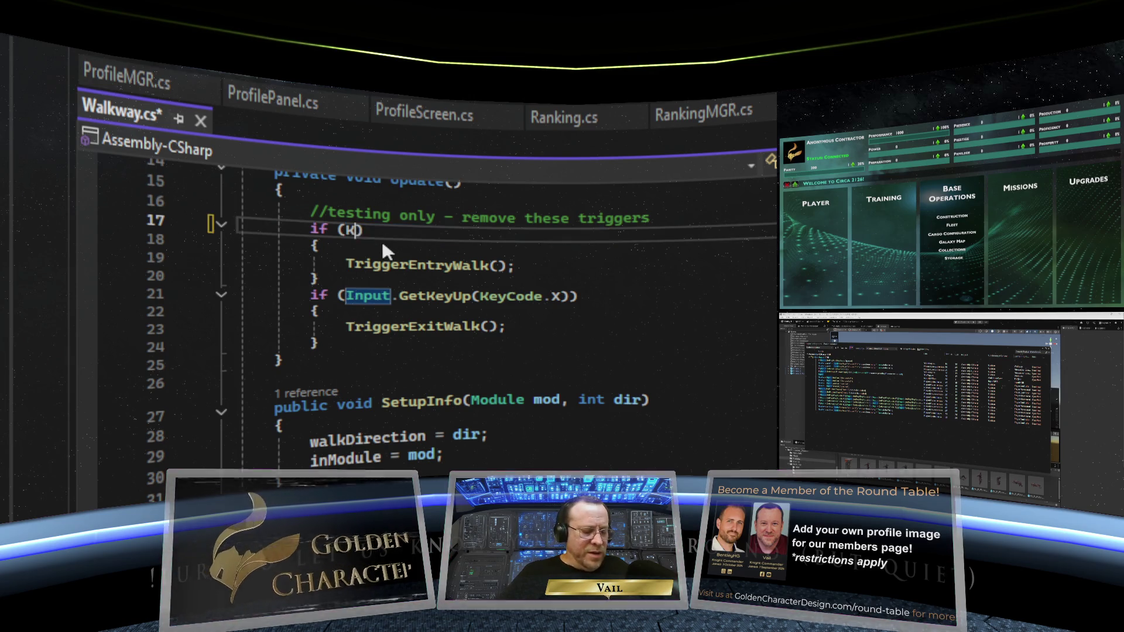
Write Keyboard.current.spaceKey.wasReleasedThisFrame as the line 17 condition using code completion
{"action": "type", "text": "Keyboar"}
{"action": "key", "text": "Tab"}
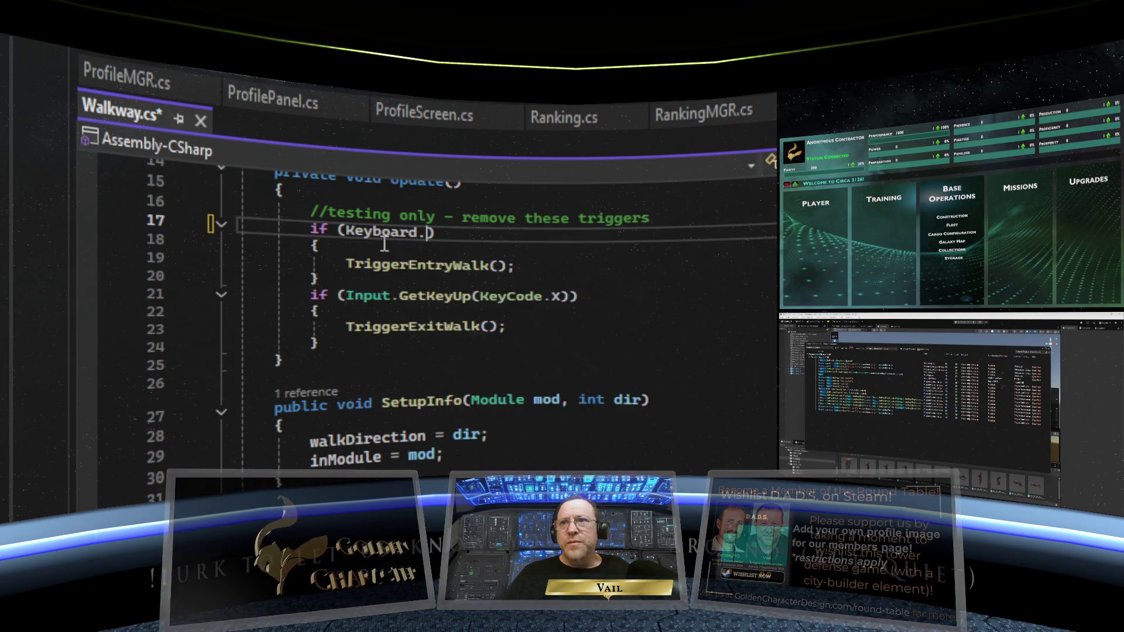
{"action": "type", "text": "."}
{"action": "type", "text": "current"}
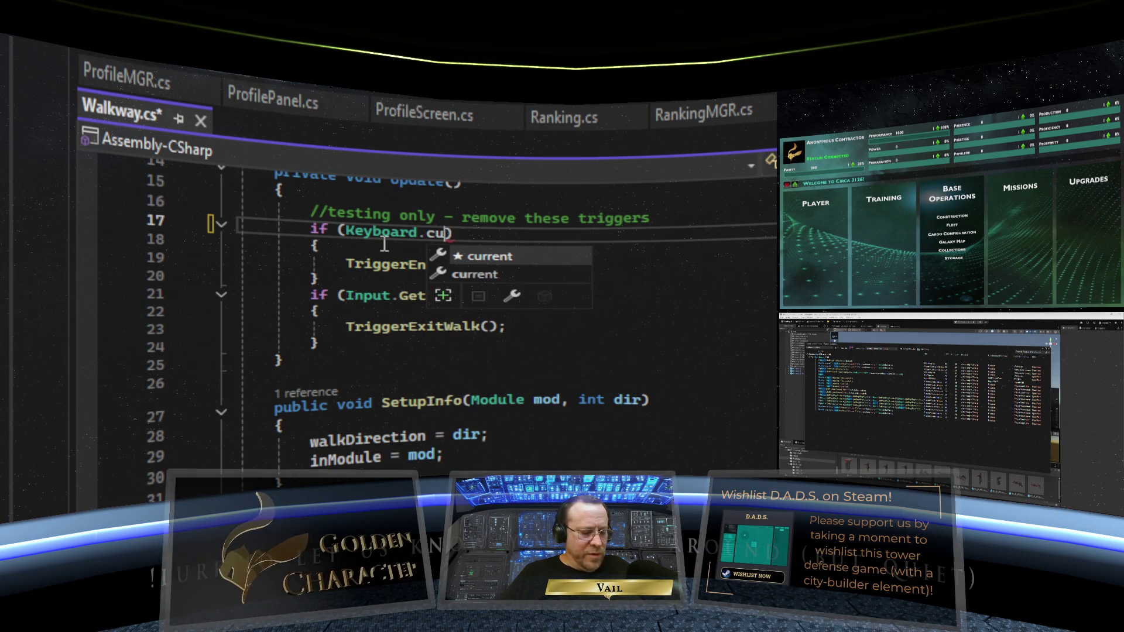
{"action": "type", "text": "."}
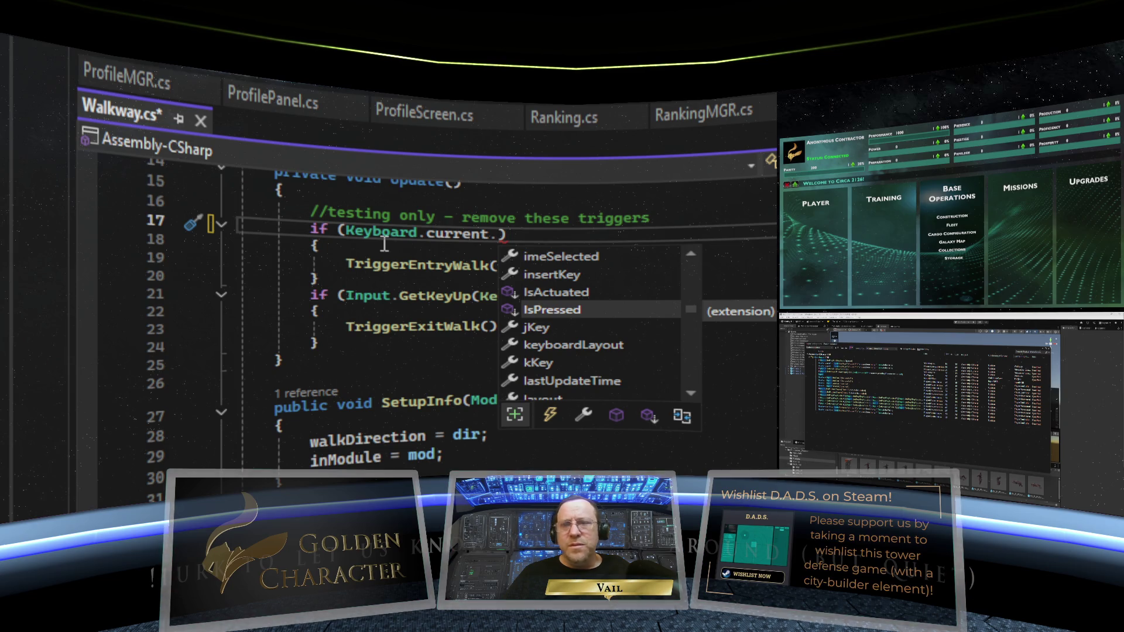
{"action": "type", "text": "sp"}
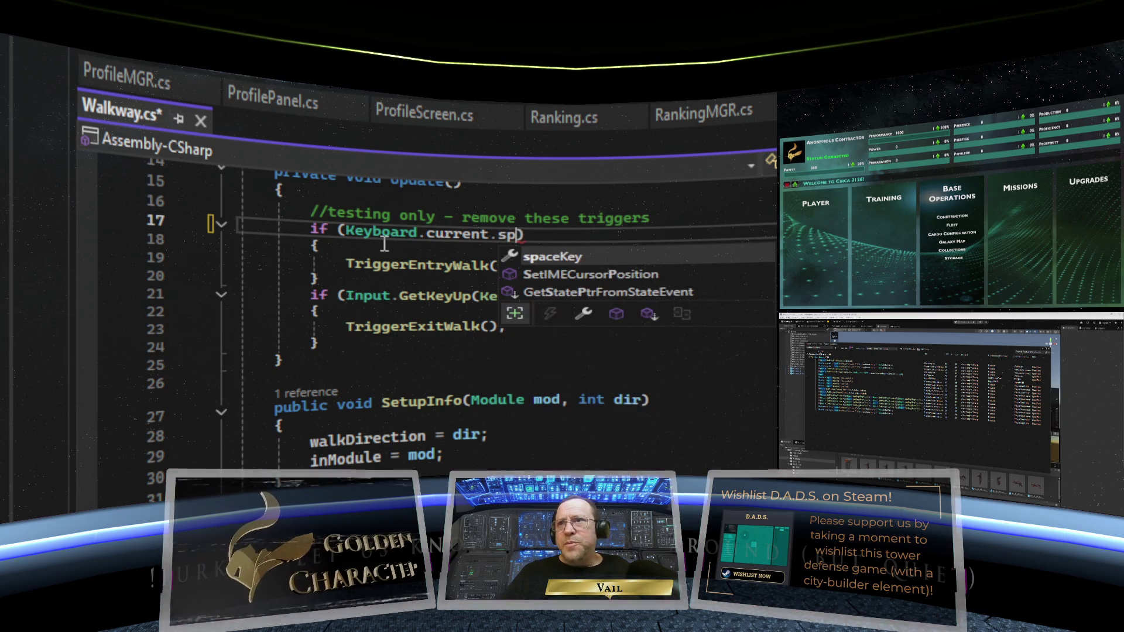
{"action": "key", "text": "Tab"}
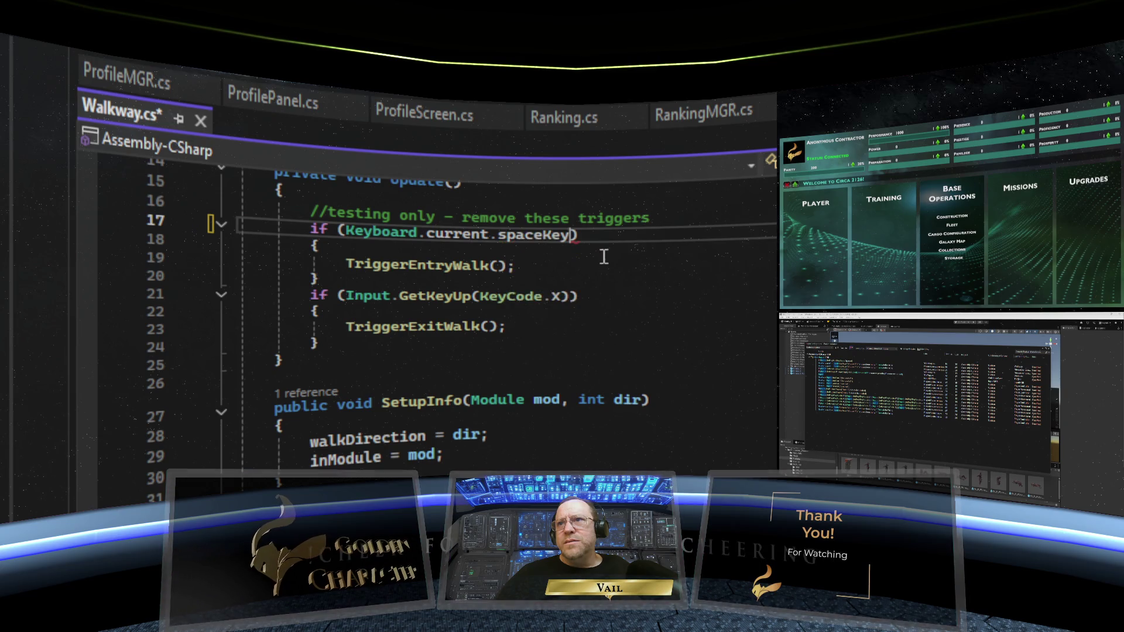
{"action": "type", "text": "."}
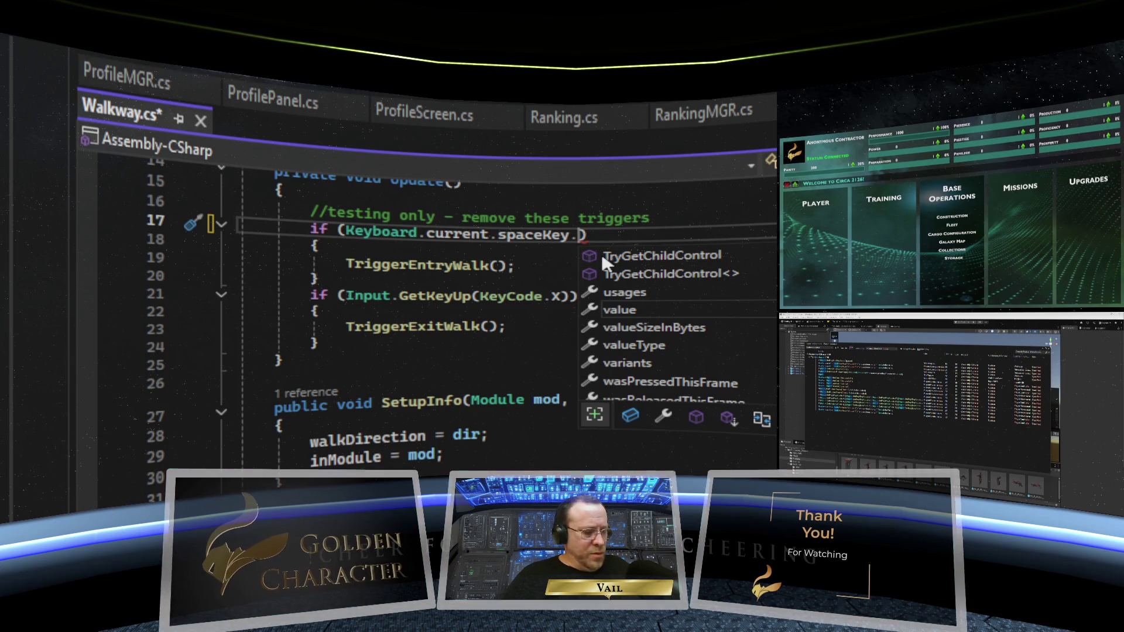
{"action": "type", "text": "wa"}
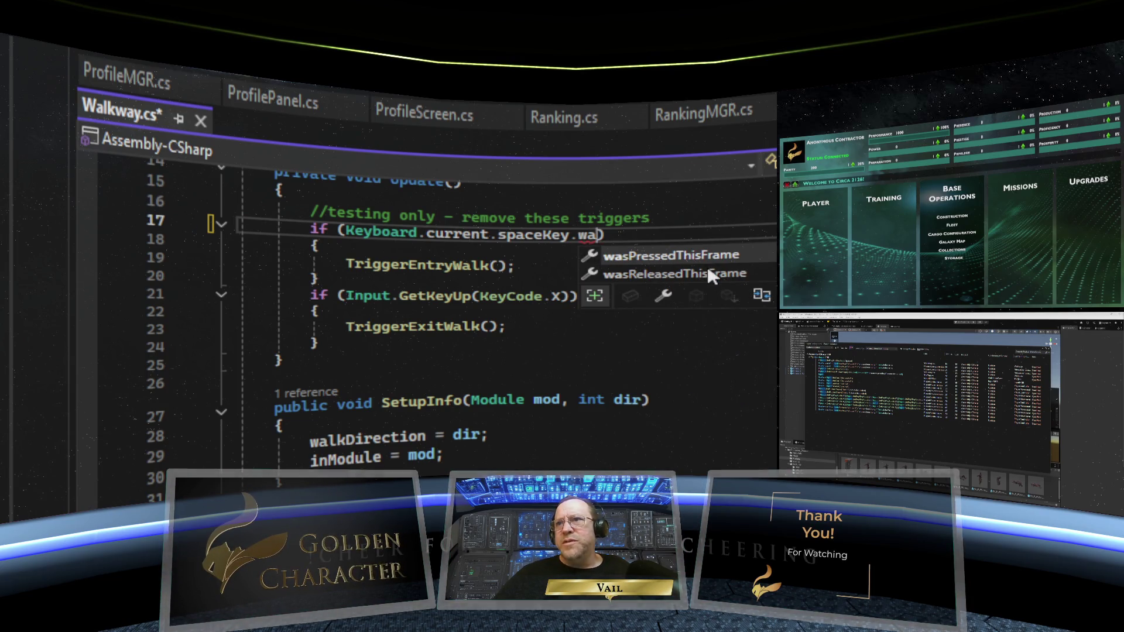
{"action": "double_click", "coordinate": [708, 272]}
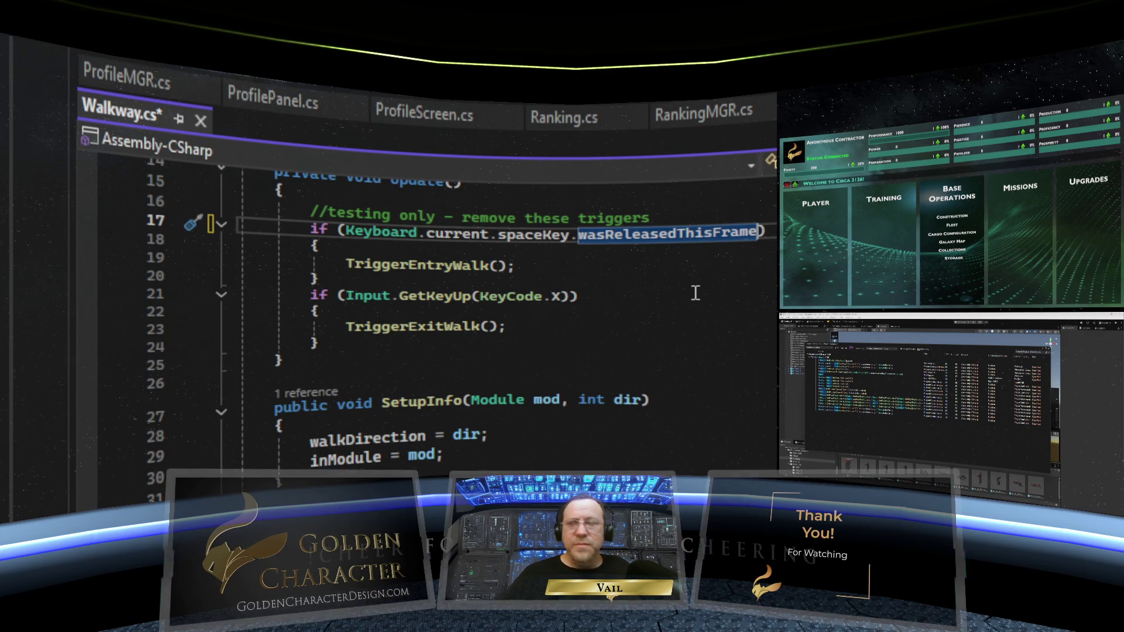
{"action": "type", "text": "("}
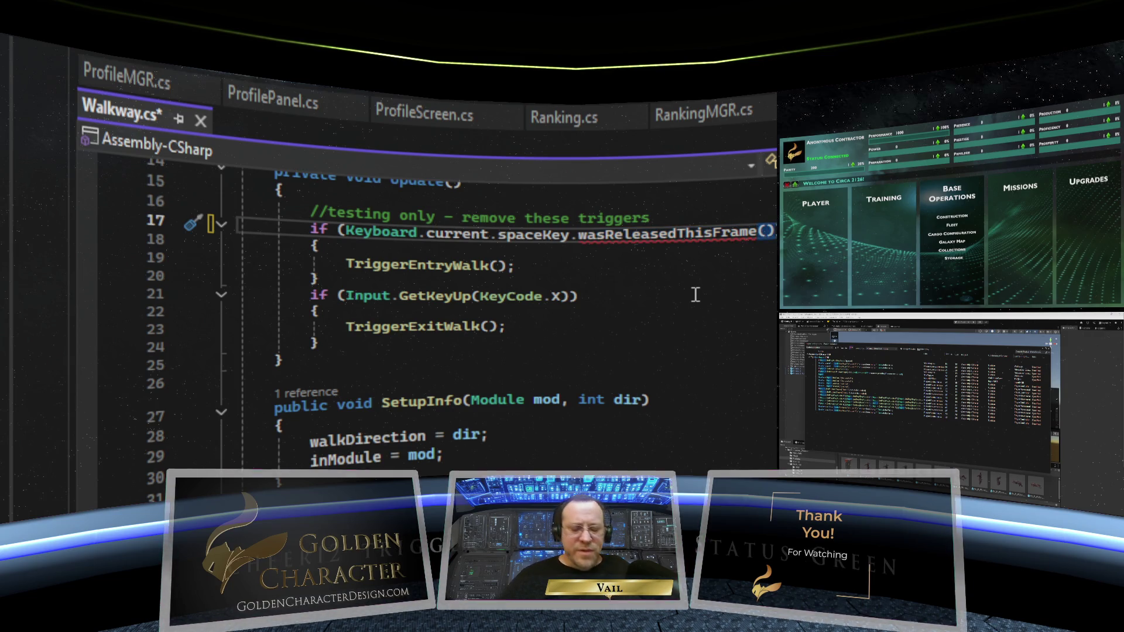
{"action": "key", "text": "BackSpace"}
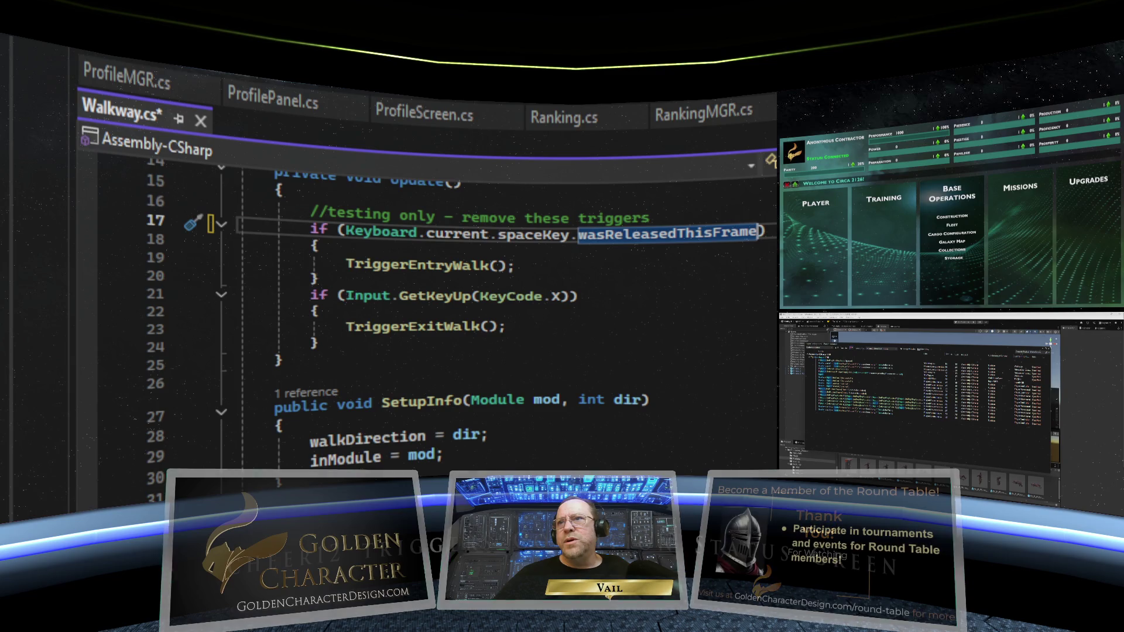
{"action": "left_click", "coordinate": [760, 256]}
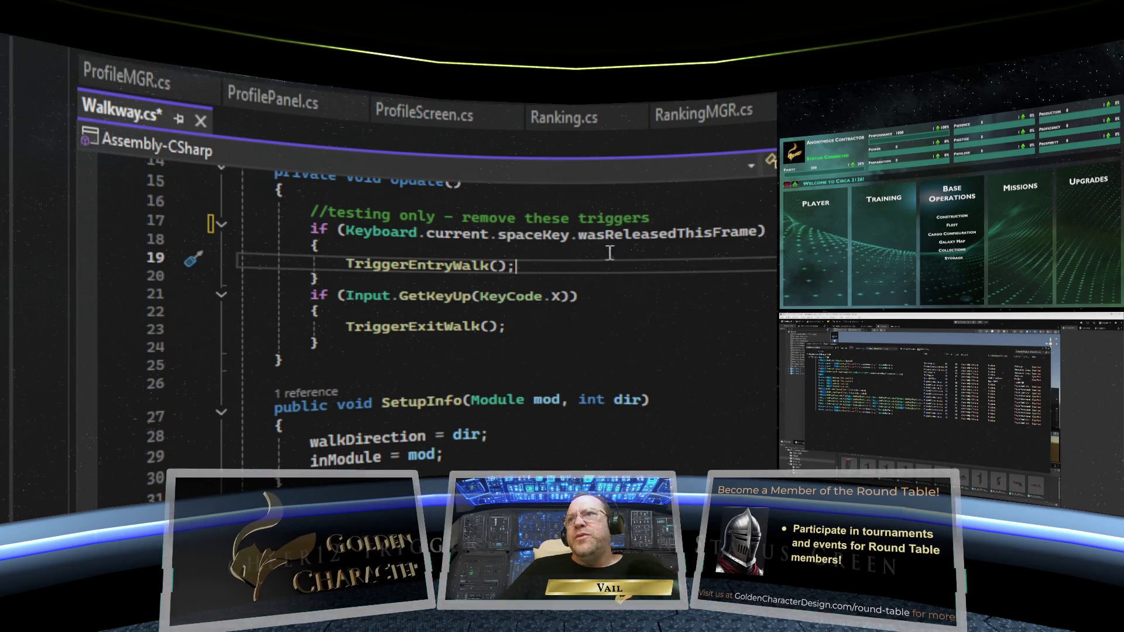
Copy that condition over line 21's X-key check, change spaceKey to xKey, and save Walkway.cs
{"action": "left_click_drag", "start_coordinate": [757, 233], "coordinate": [356, 232]}
{"action": "key", "text": "ctrl+c"}
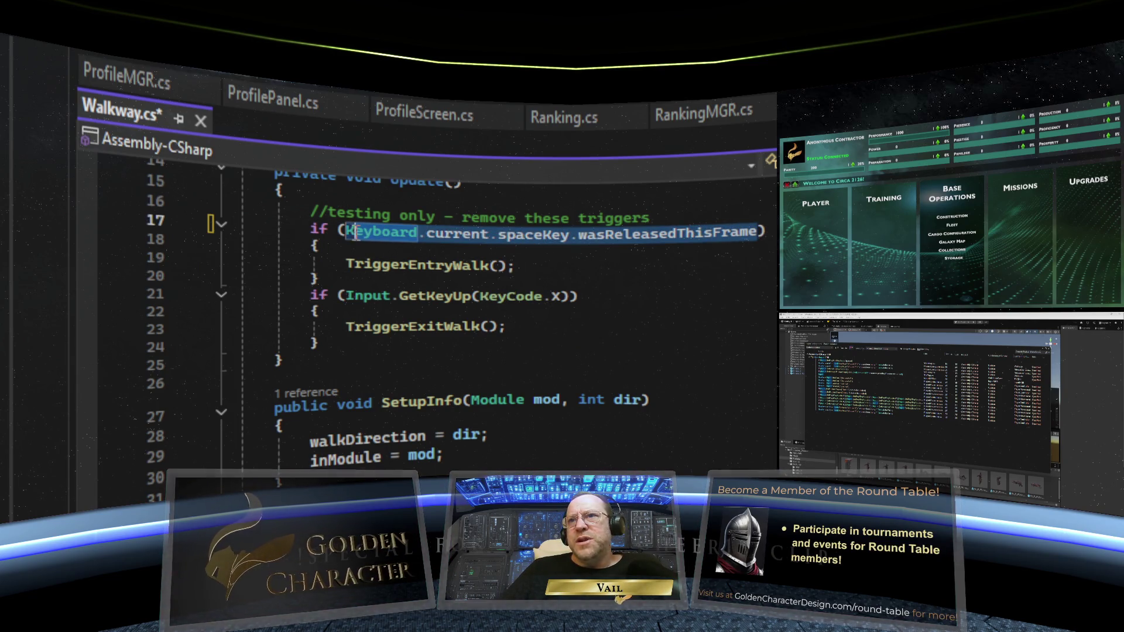
{"action": "right_click", "coordinate": [380, 232]}
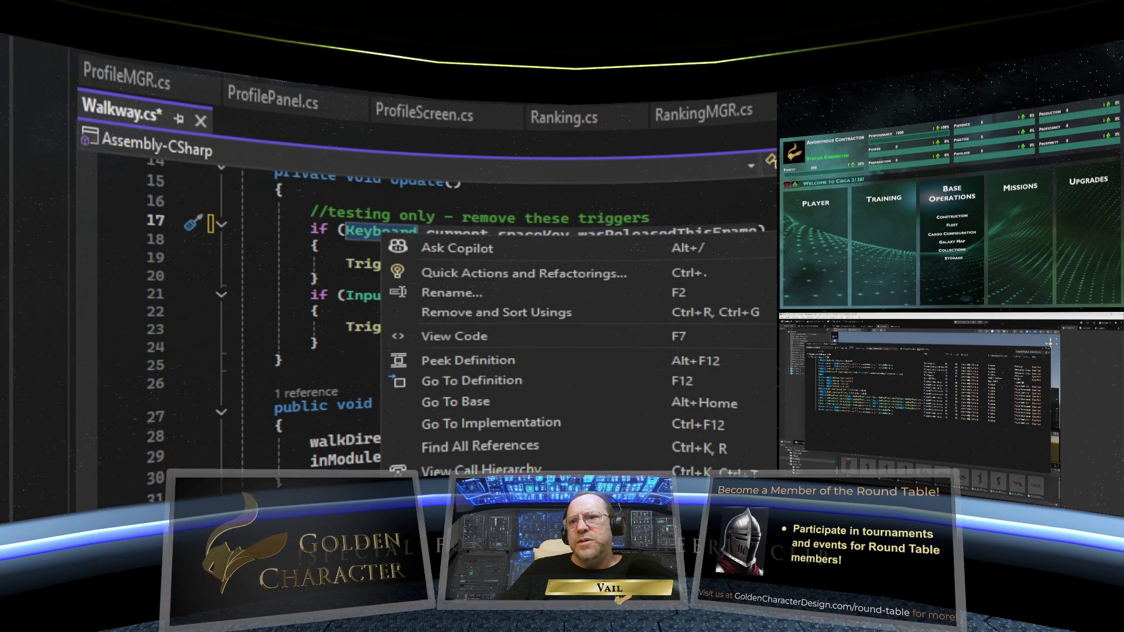
{"action": "key", "text": "Escape"}
{"action": "left_click_drag", "start_coordinate": [574, 297], "coordinate": [347, 296]}
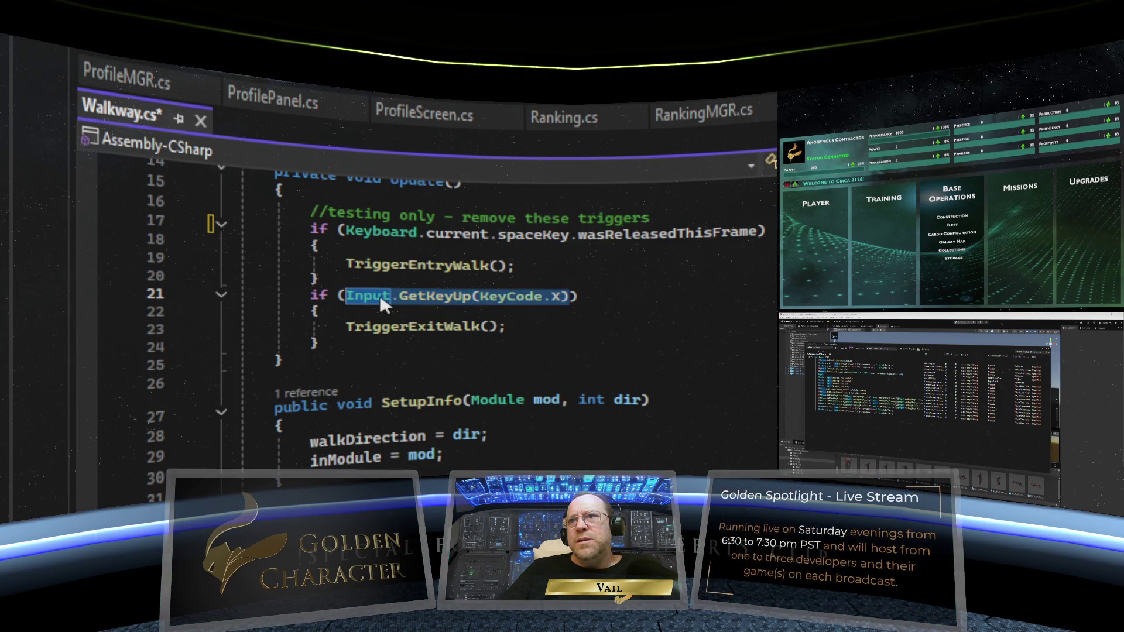
{"action": "right_click", "coordinate": [381, 298]}
{"action": "key", "text": "ctrl+v"}
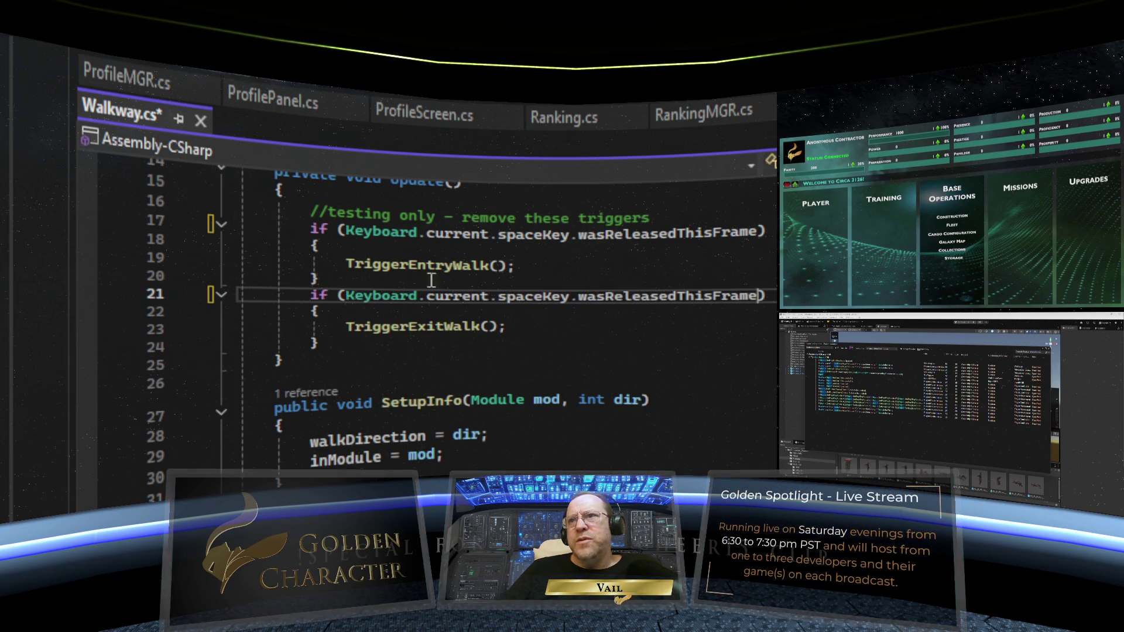
{"action": "double_click", "coordinate": [538, 297]}
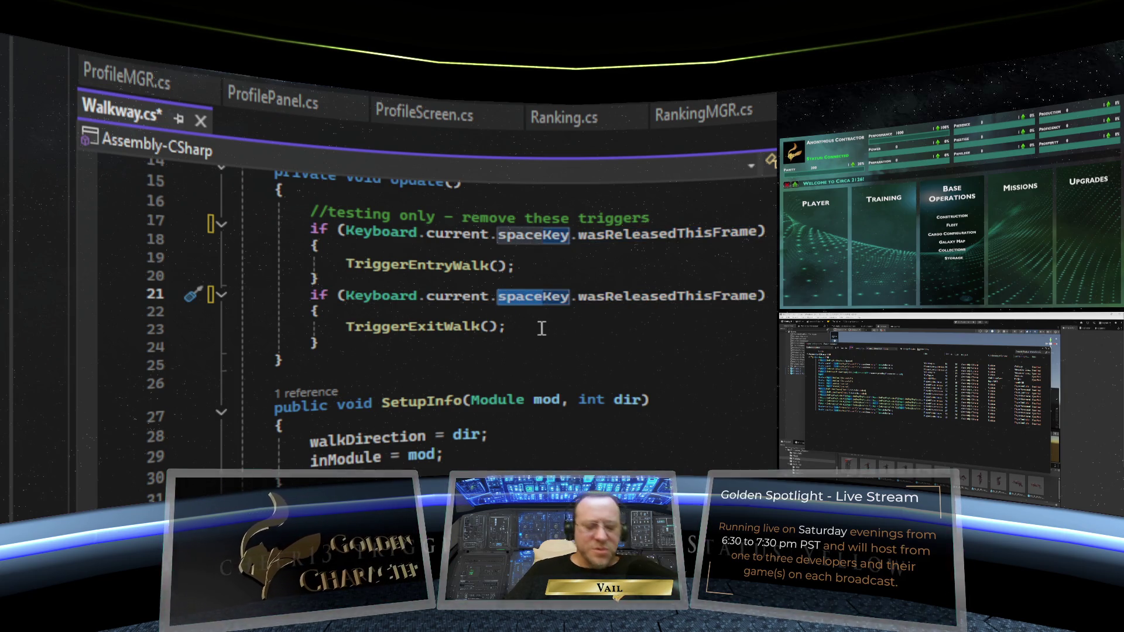
{"action": "type", "text": "xKey"}
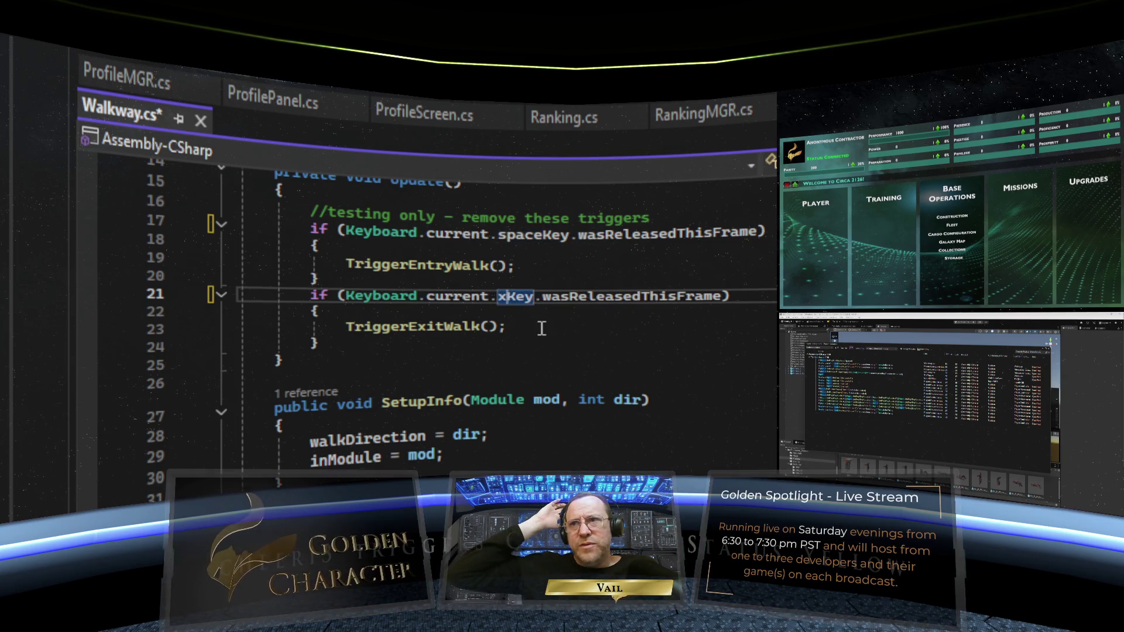
{"action": "left_click", "coordinate": [541, 329]}
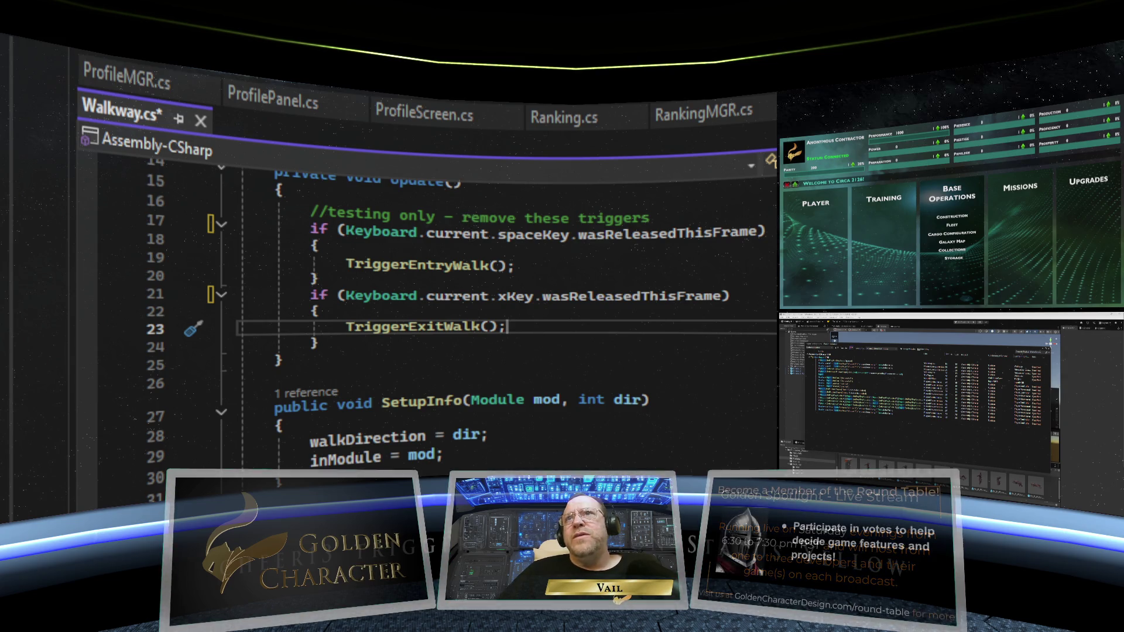
{"action": "key", "text": "ctrl+s"}
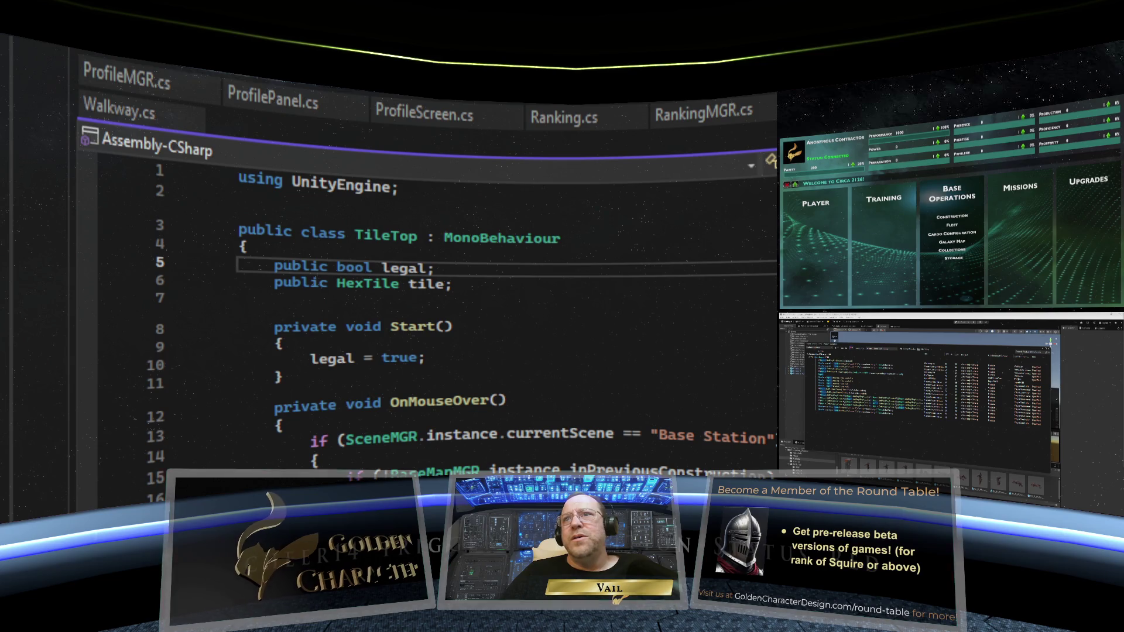
Add 'using UnityEngine.InputSystem;' below the first using directive in TileTop
{"action": "left_click", "coordinate": [458, 195]}
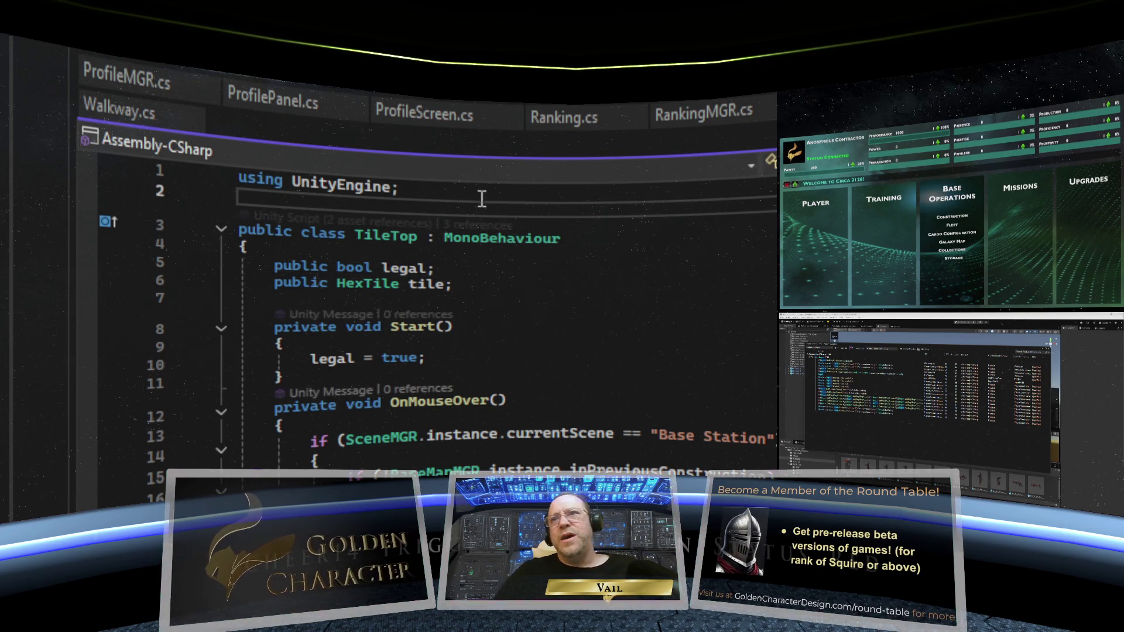
{"action": "key", "text": "Return"}
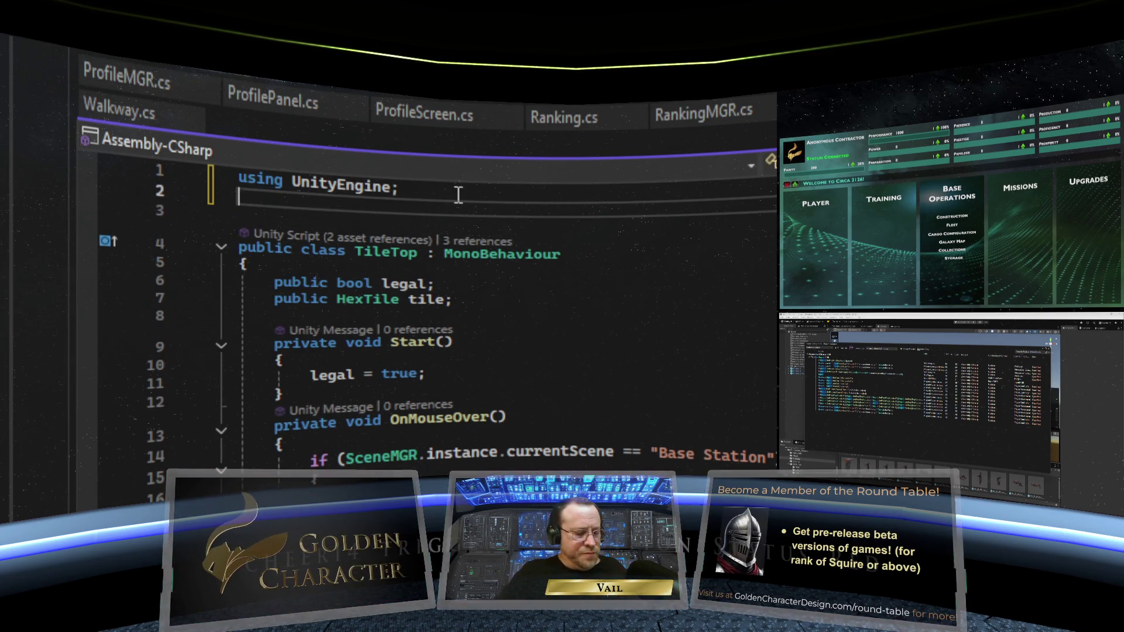
{"action": "type", "text": "using Unity"}
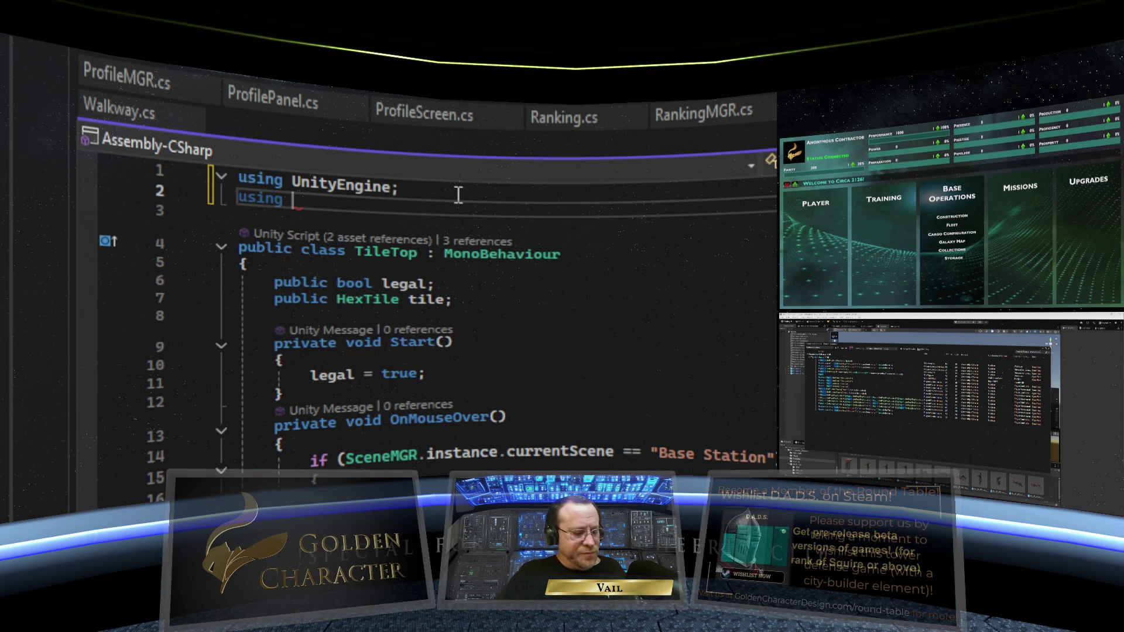
{"action": "type", "text": "Engine."}
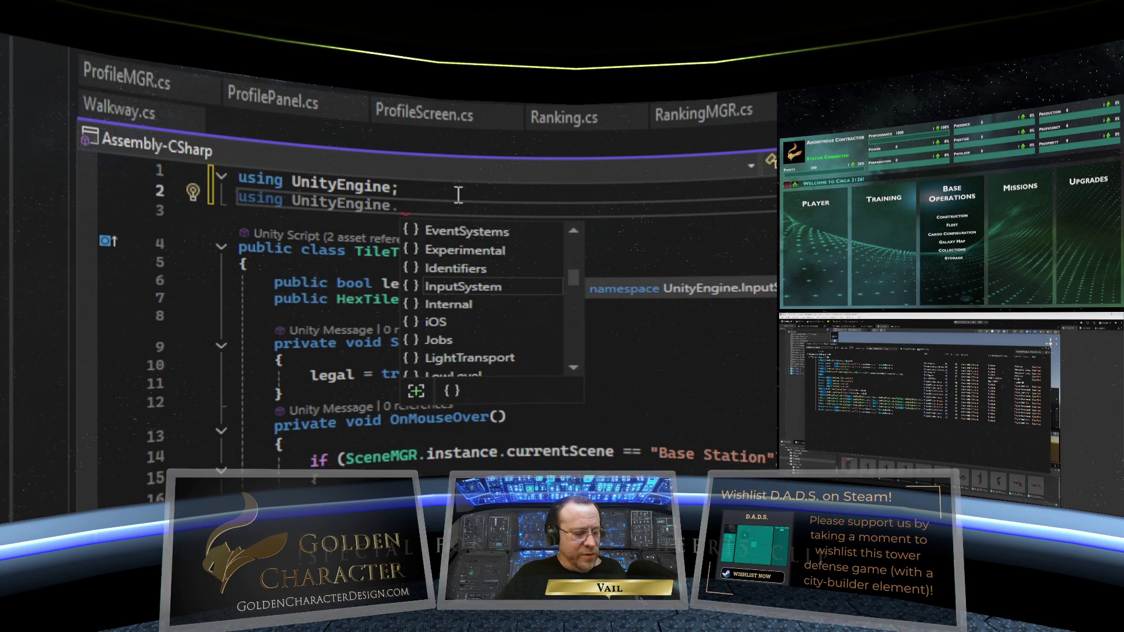
{"action": "type", "text": "InputSystem;"}
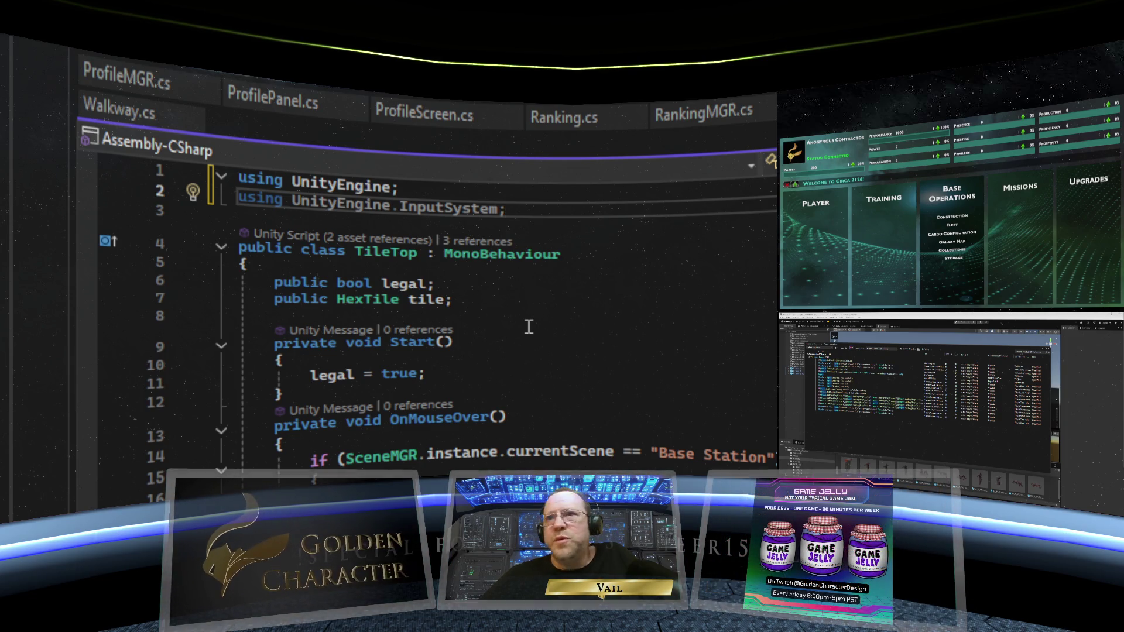
Replace Input.GetMouseButtonUp(0) on line 21 with Mouse.current.leftButton.wasReleasedThisFrame and save TileTop
{"action": "scroll", "coordinate": [529, 326], "scroll_direction": "down", "scroll_amount": 4}
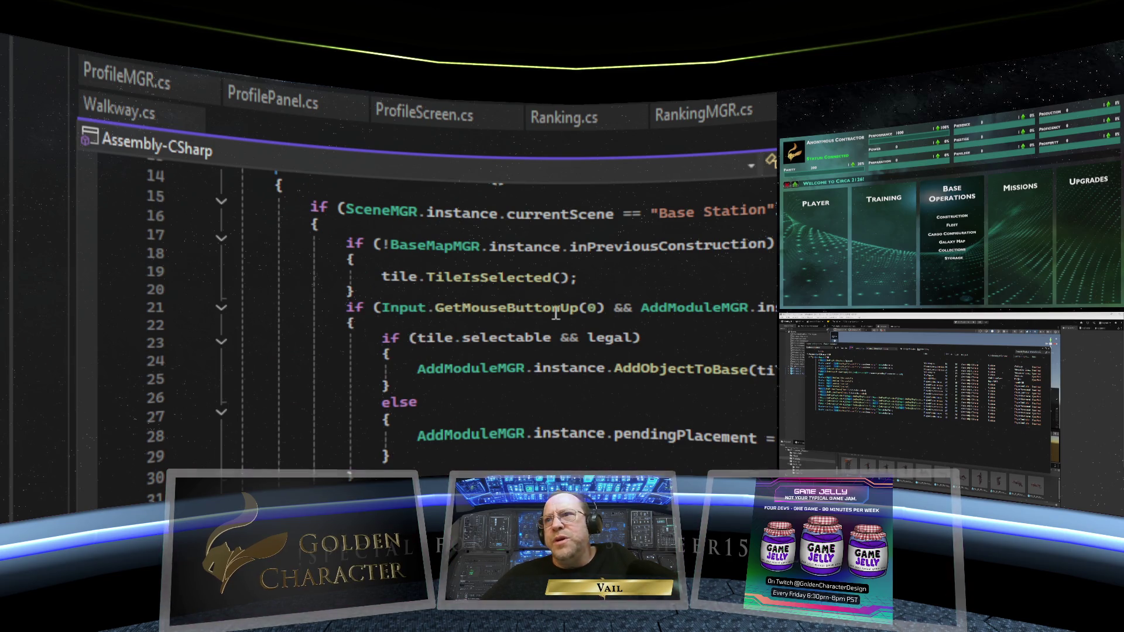
{"action": "mouse_move", "coordinate": [563, 312]}
{"action": "mouse_move", "coordinate": [601, 305]}
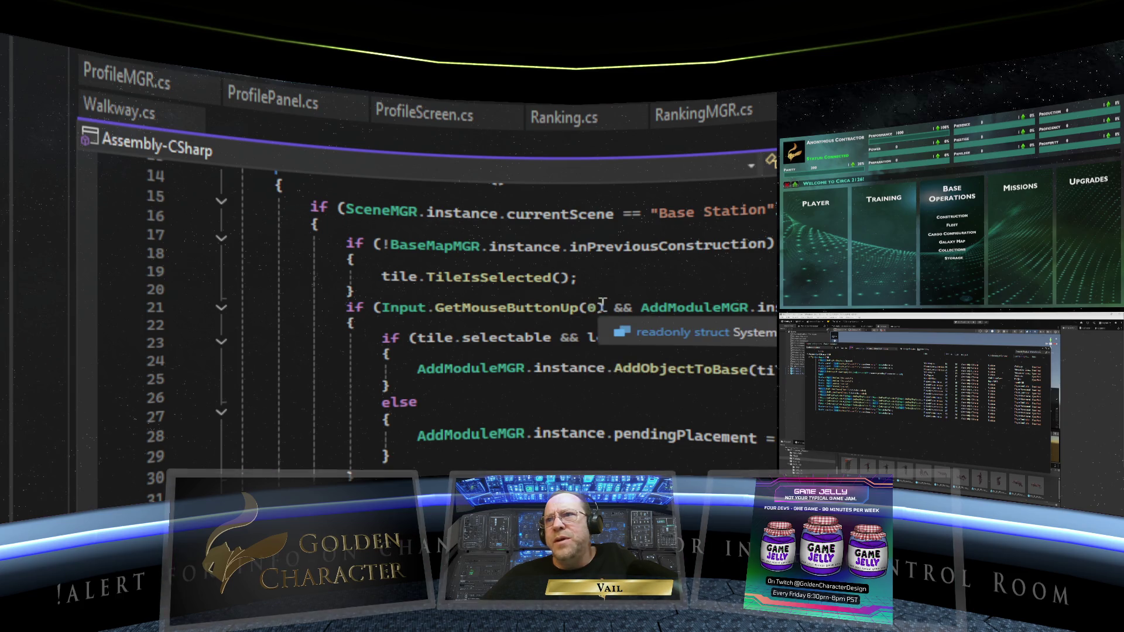
{"action": "double_click", "coordinate": [398, 308]}
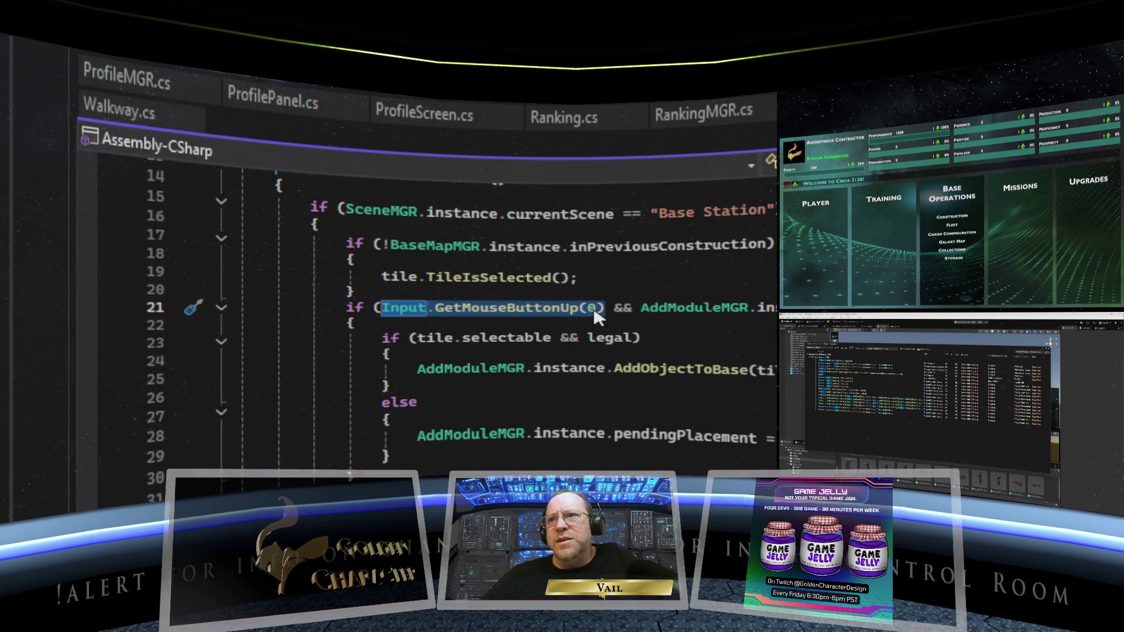
{"action": "mouse_move", "coordinate": [533, 316]}
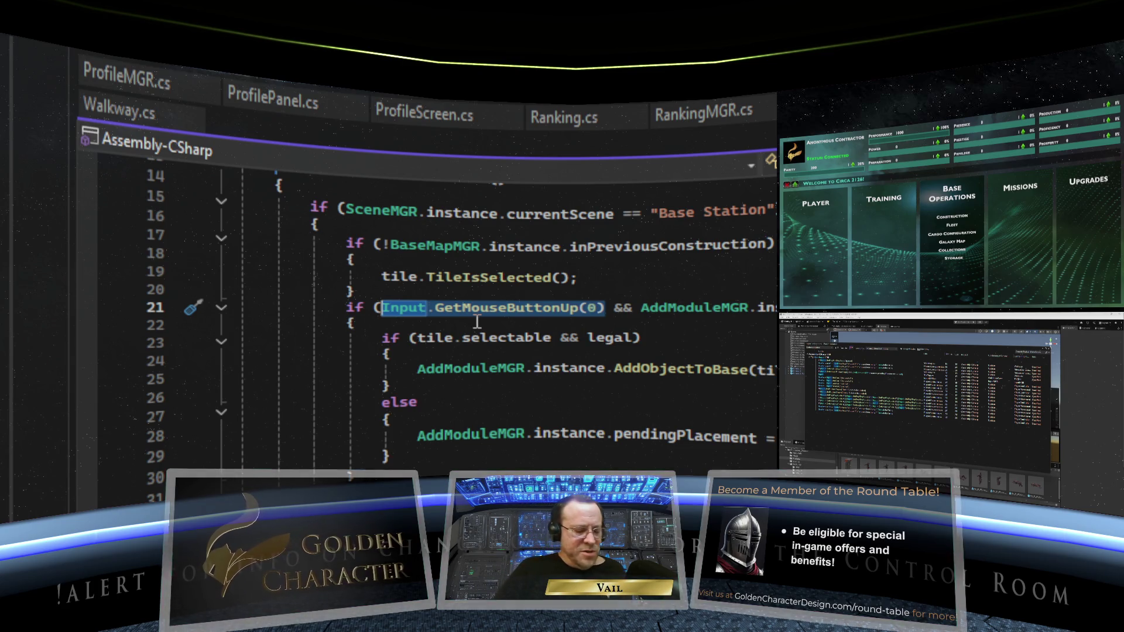
{"action": "type", "text": "Mouse."}
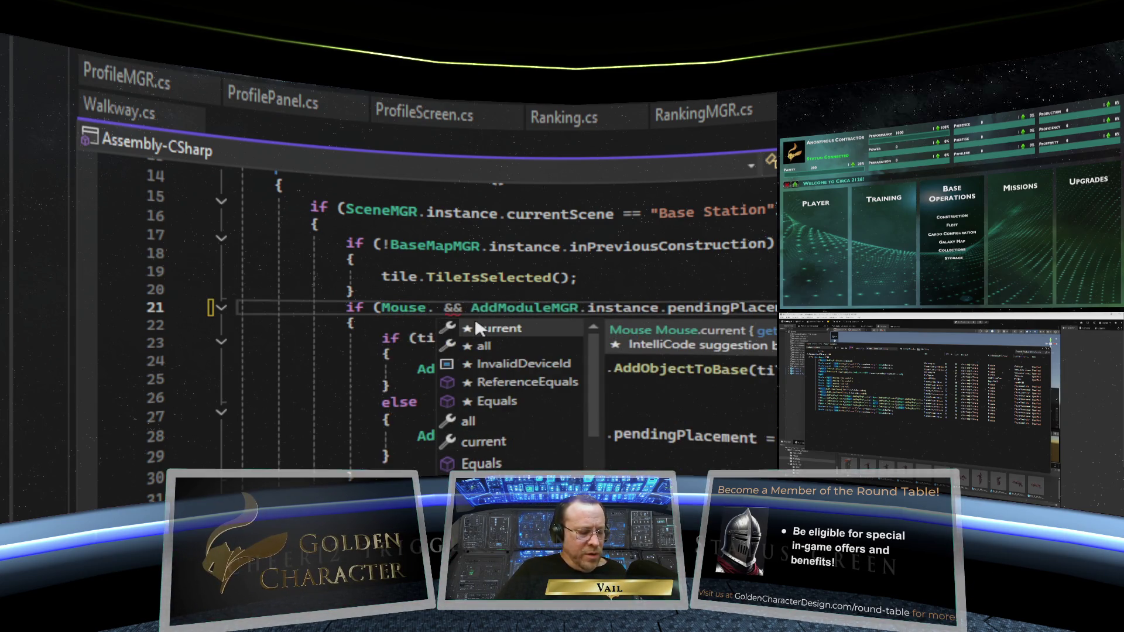
{"action": "type", "text": "current."}
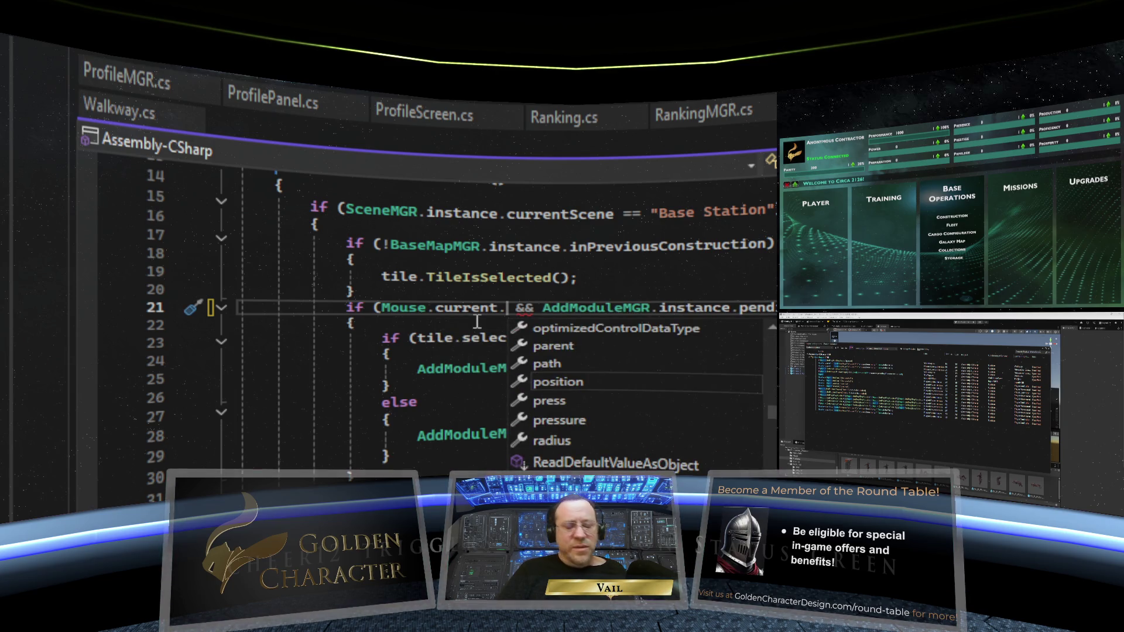
{"action": "type", "text": "lef"}
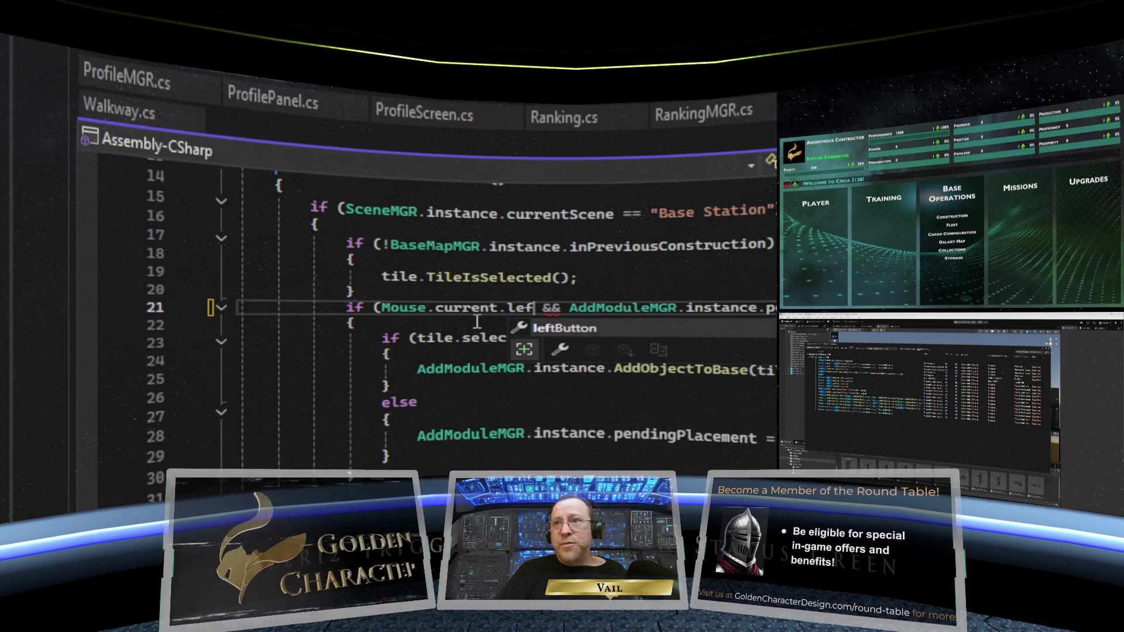
{"action": "key", "text": "Tab"}
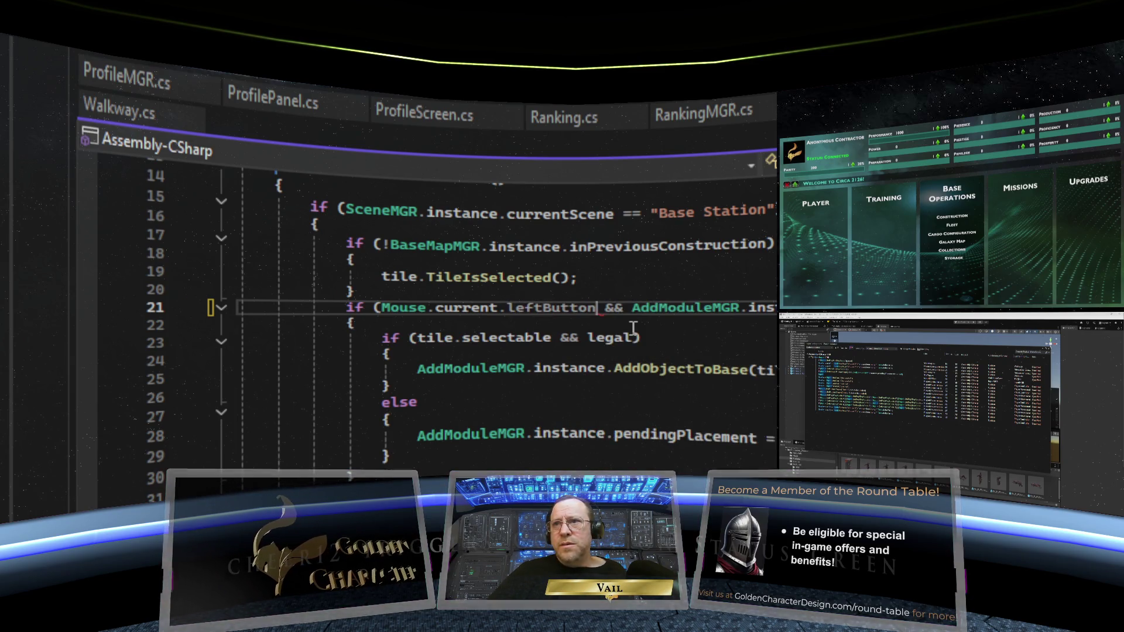
{"action": "type", "text": "."}
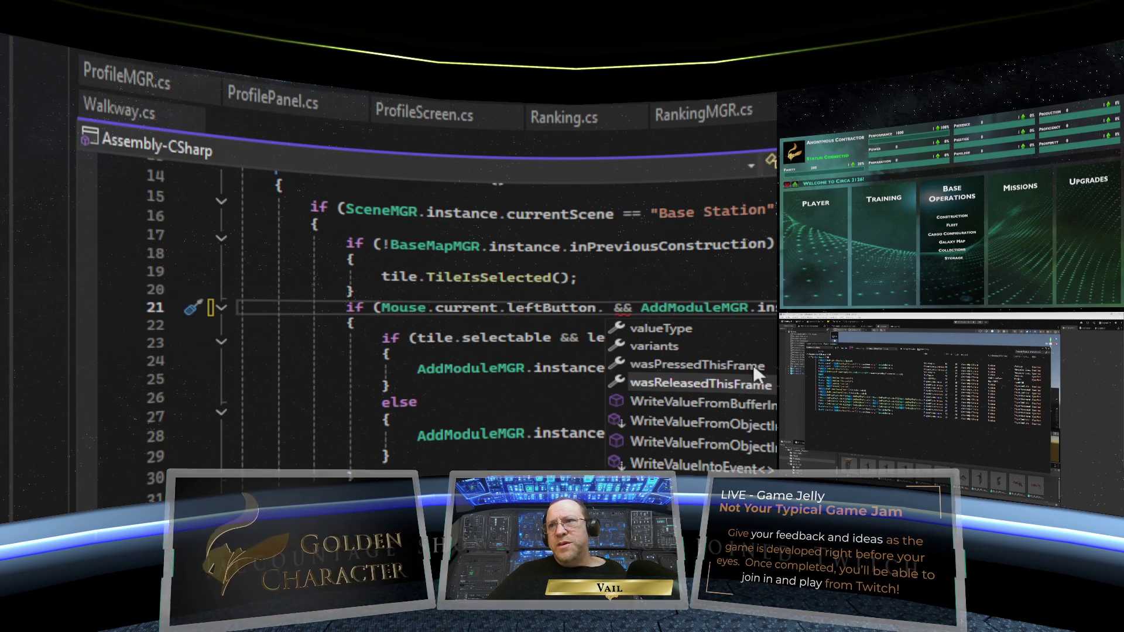
{"action": "double_click", "coordinate": [752, 382]}
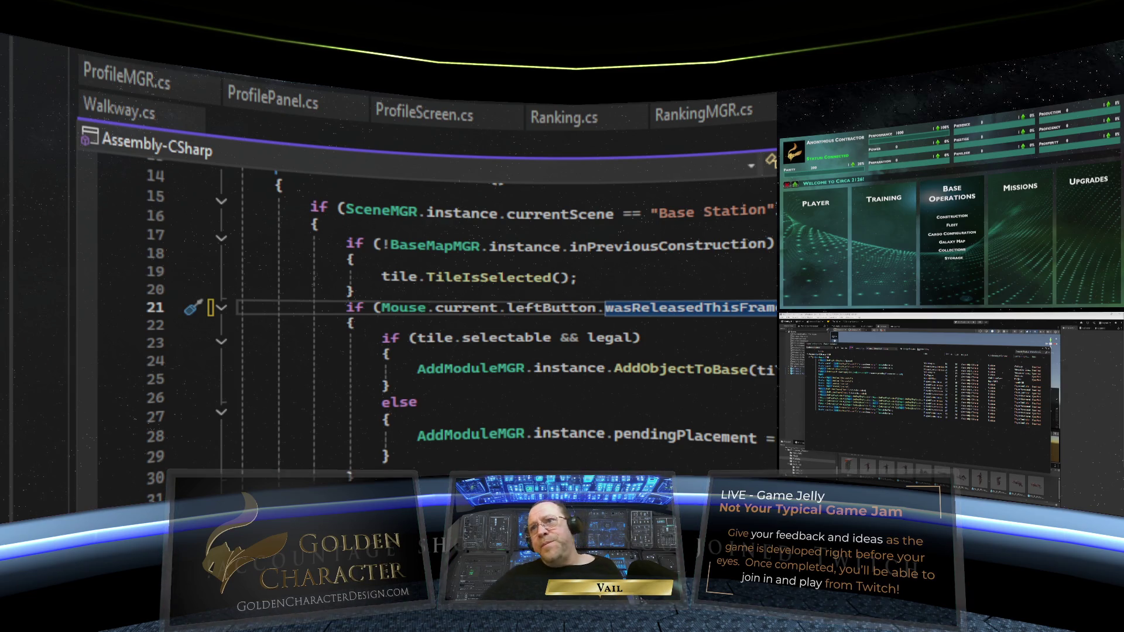
{"action": "key", "text": "Down"}
{"action": "key", "text": "Down"}
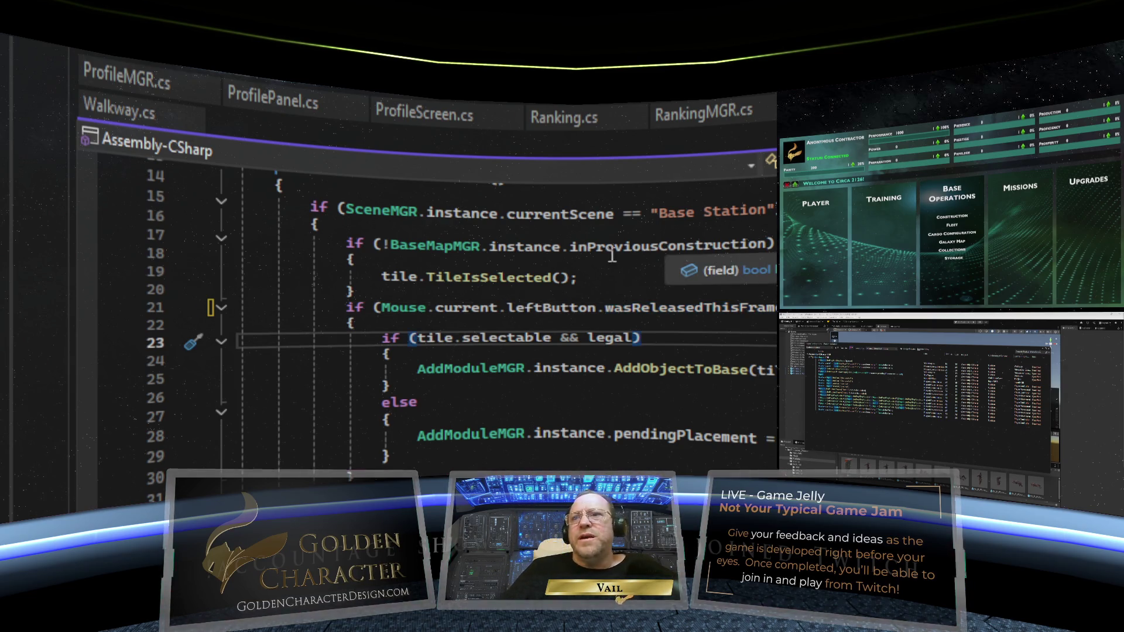
{"action": "key", "text": "ctrl+s"}
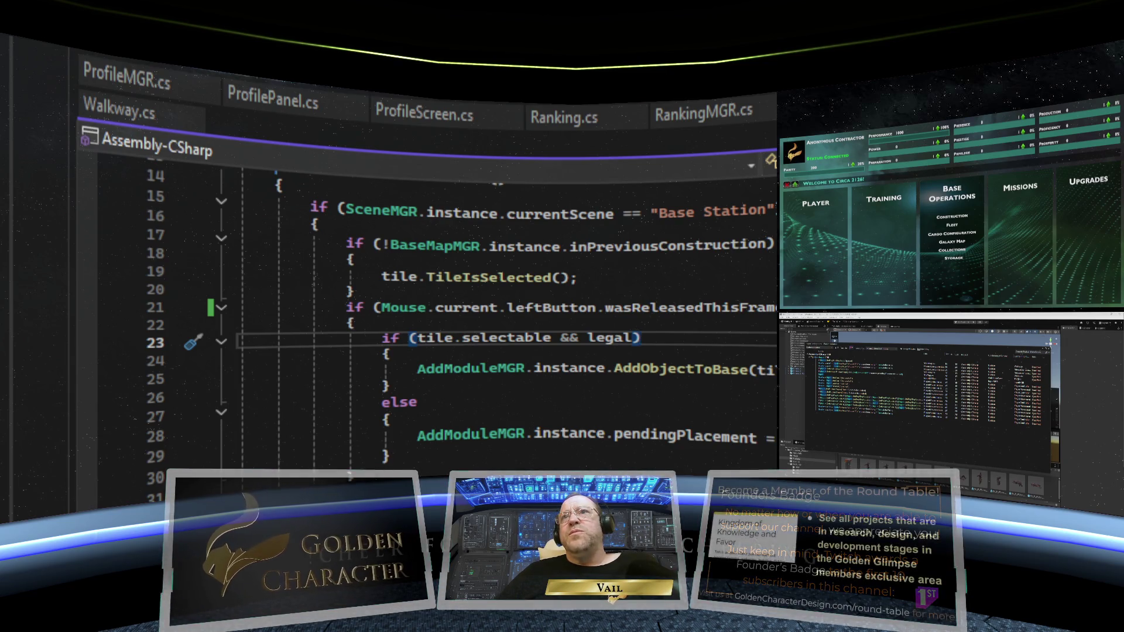
Scroll to the top of TileTop.cs to check its using directives
{"action": "scroll", "coordinate": [541, 251], "scroll_direction": "up", "scroll_amount": 5}
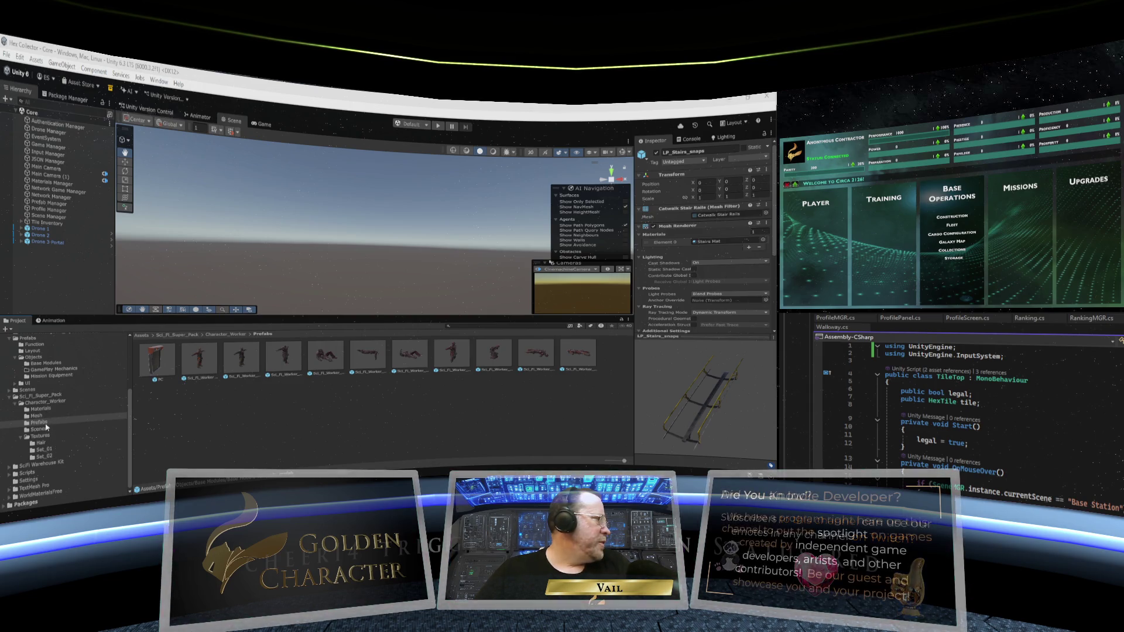
{"action": "left_click", "coordinate": [200, 358]}
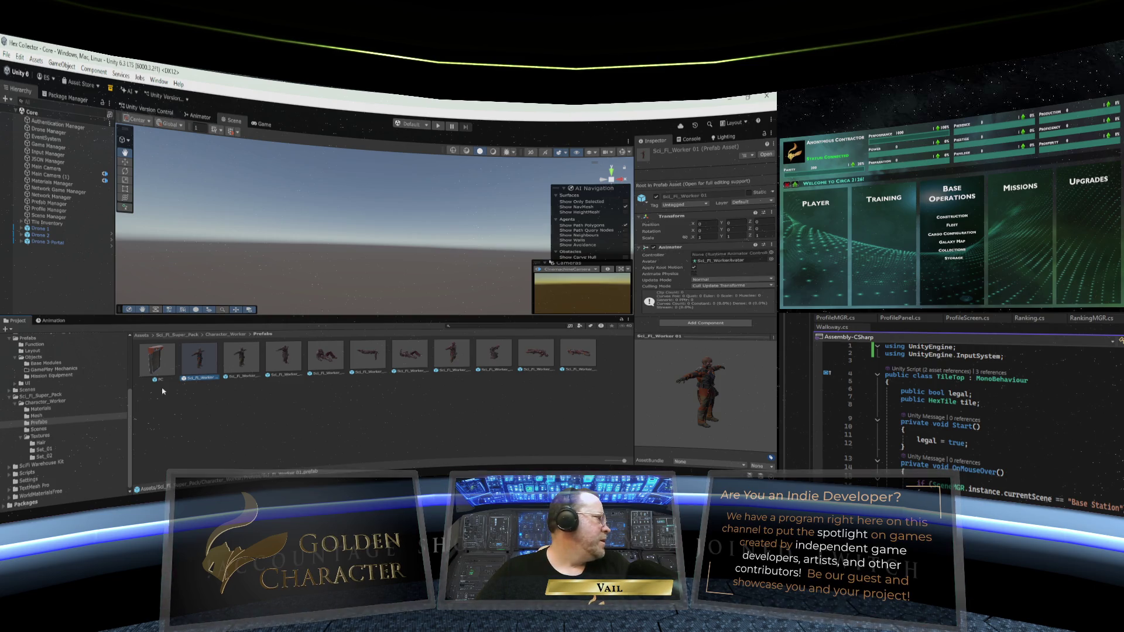
{"action": "double_click", "coordinate": [199, 365]}
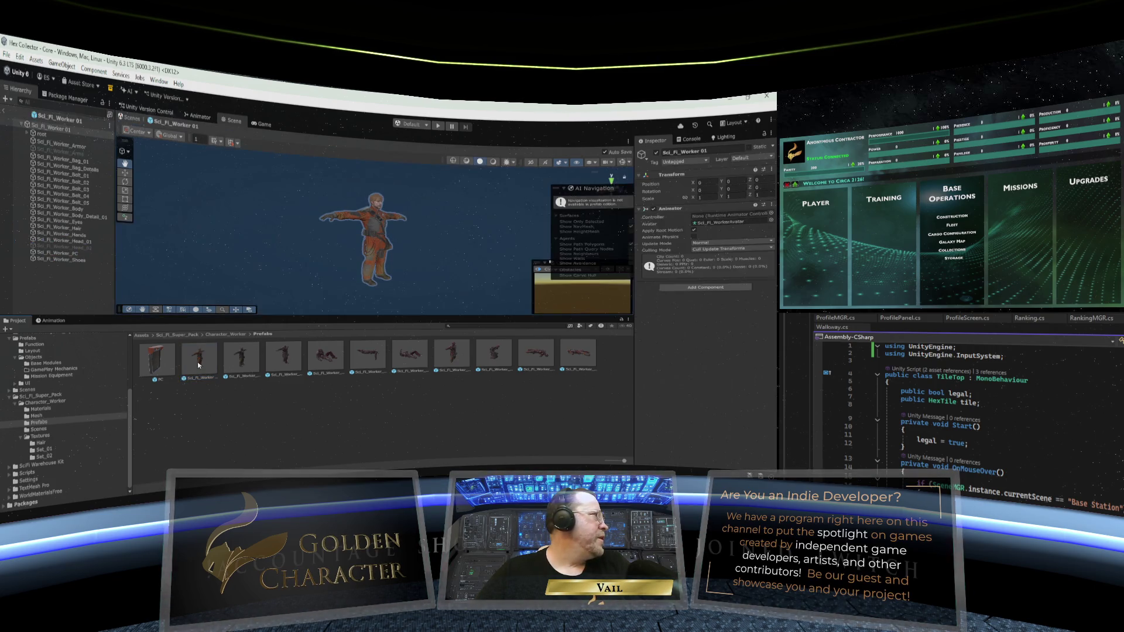
{"action": "left_click", "coordinate": [44, 135]}
{"action": "left_click", "coordinate": [47, 146]}
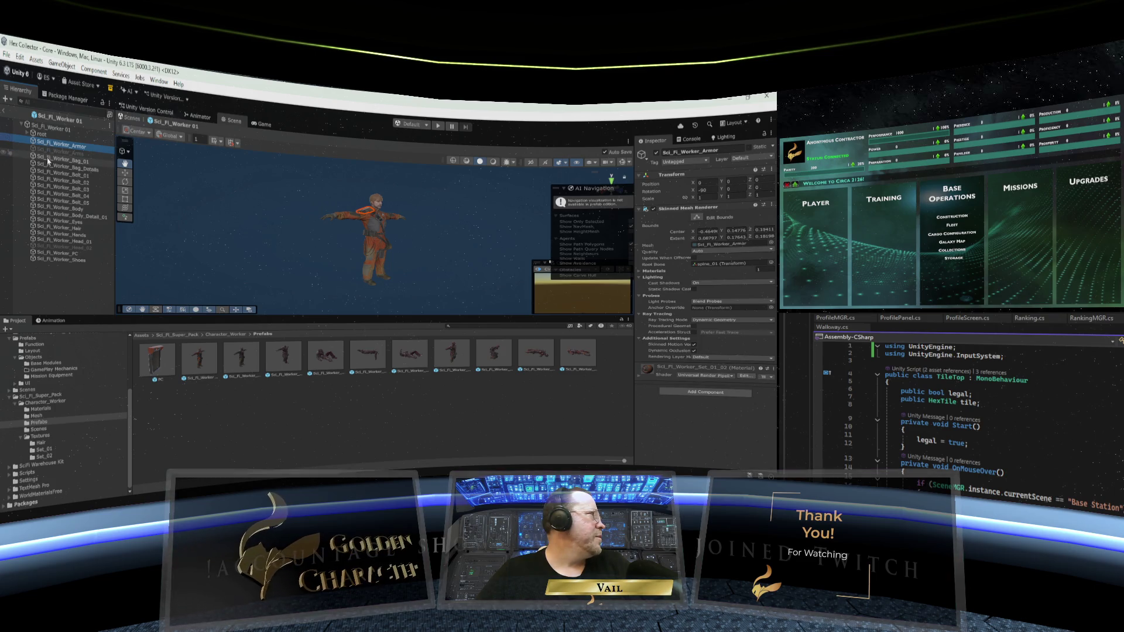
{"action": "left_click", "coordinate": [51, 217]}
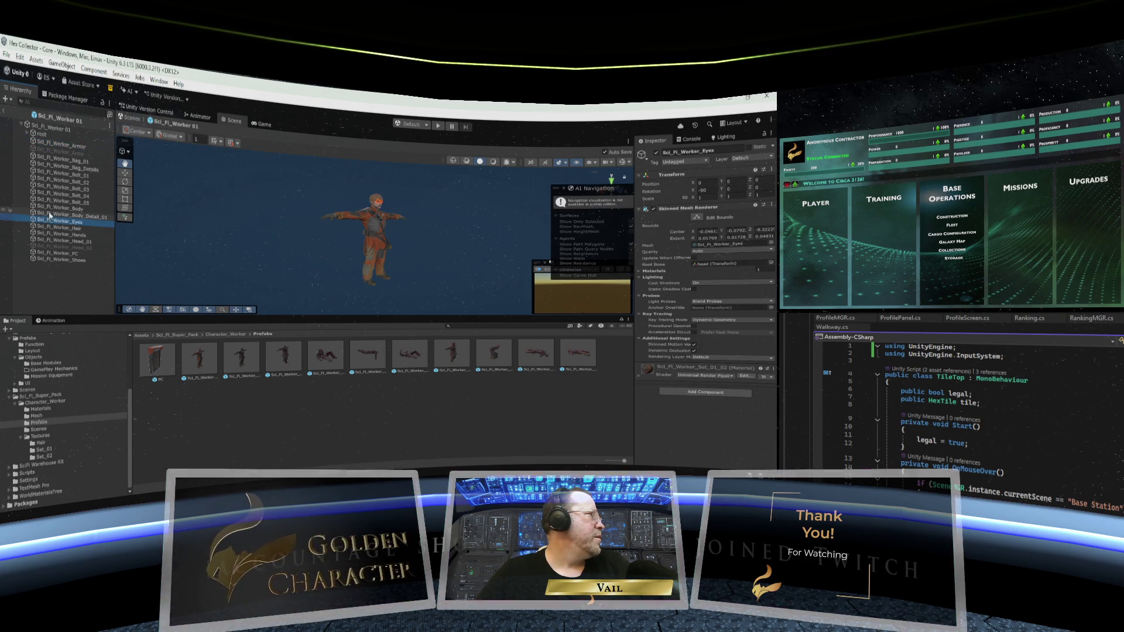
{"action": "left_click", "coordinate": [51, 208]}
{"action": "left_click", "coordinate": [52, 161]}
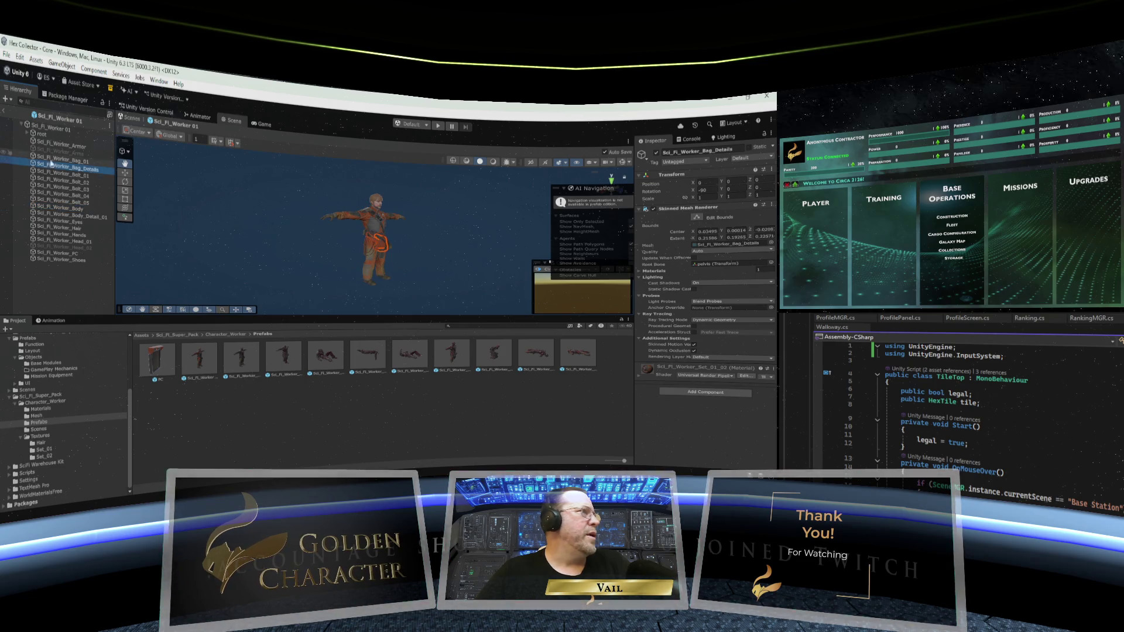
{"action": "left_click", "coordinate": [51, 143]}
{"action": "left_click", "coordinate": [52, 128]}
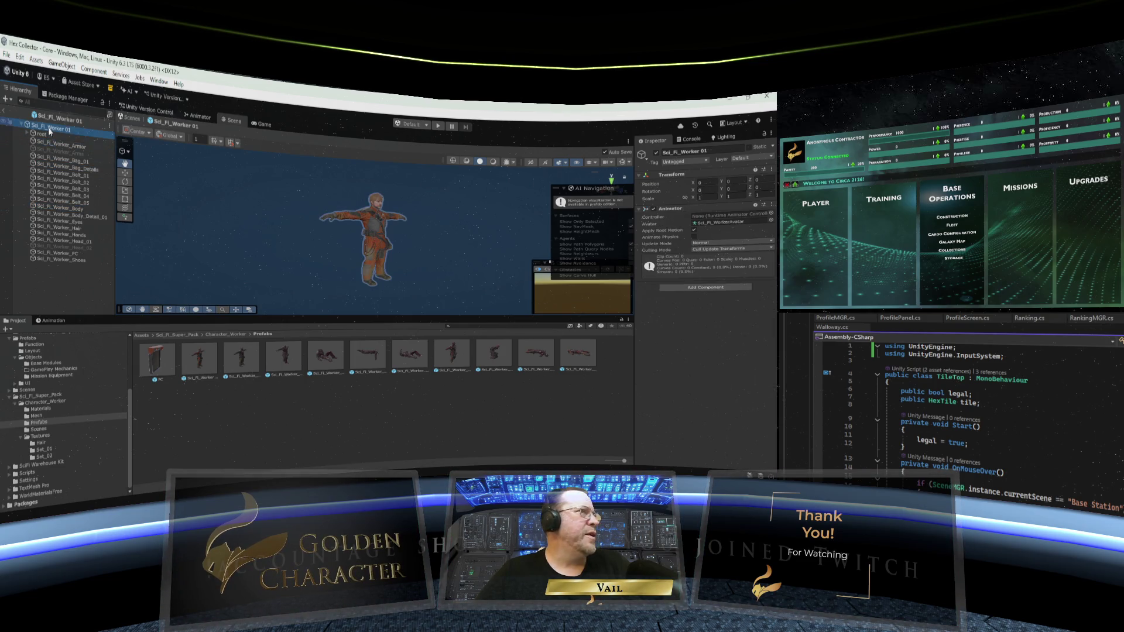
{"action": "left_click", "coordinate": [5, 112]}
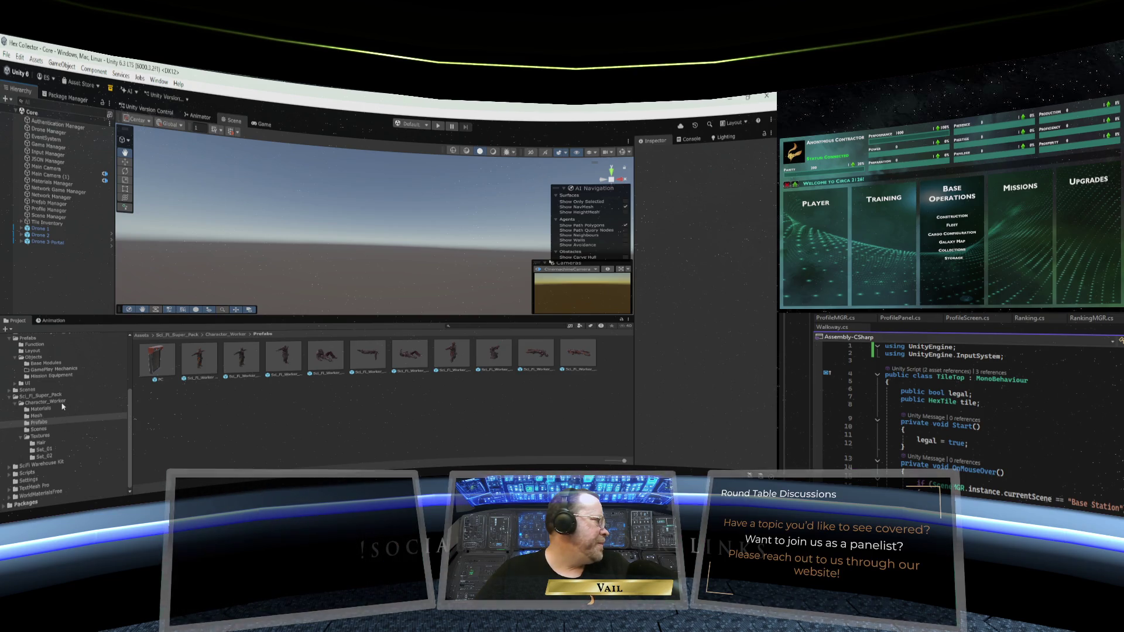
Collapse Character_Worker and Sci_Fi_Super_Pack, scroll the tree up, and view the Game Buffs folder
{"action": "left_click", "coordinate": [18, 402]}
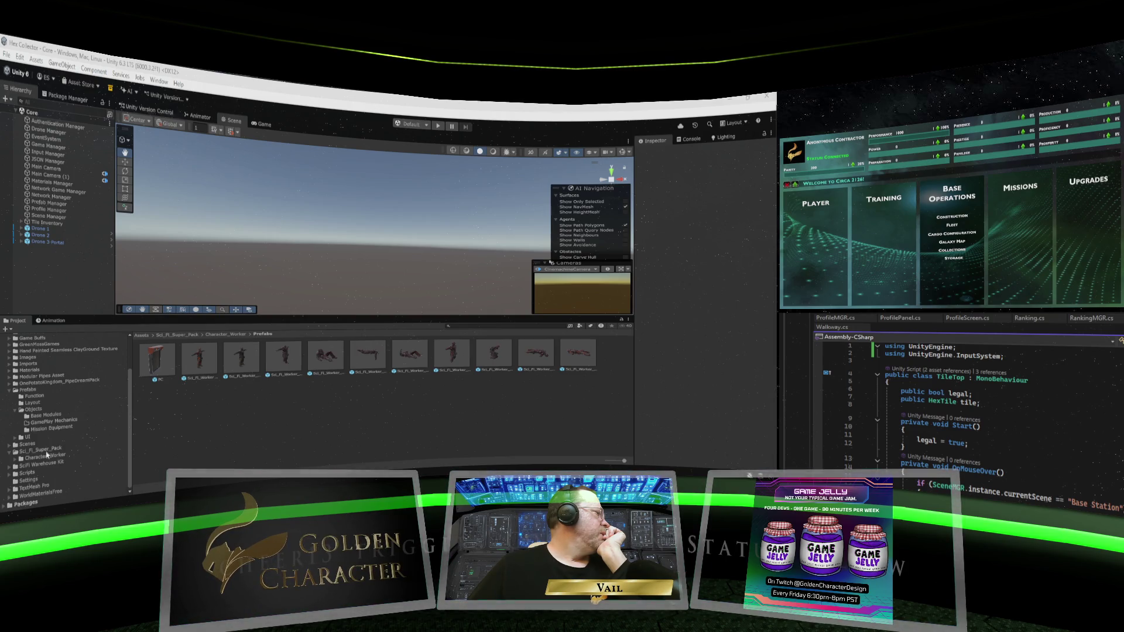
{"action": "left_click", "coordinate": [11, 451]}
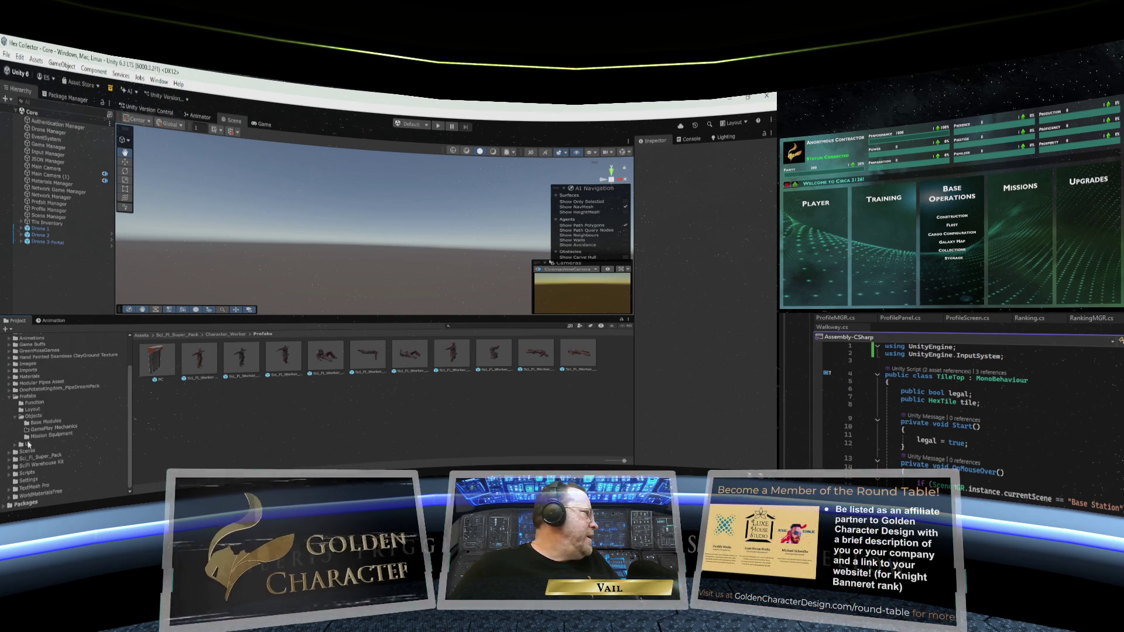
{"action": "scroll", "coordinate": [74, 409], "scroll_direction": "up", "scroll_amount": 3}
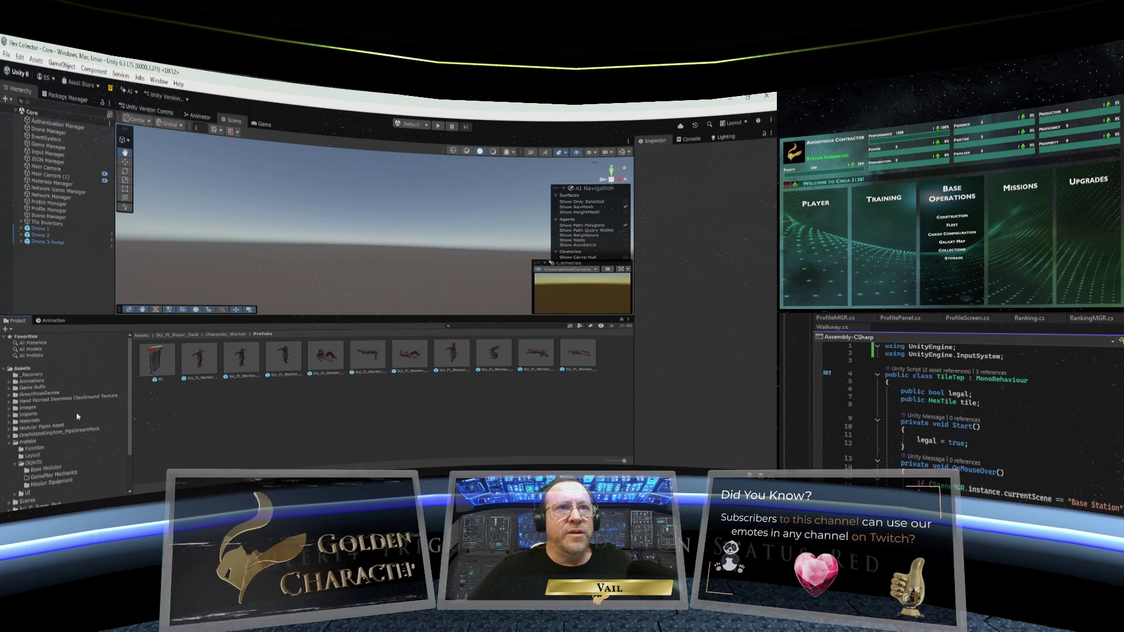
{"action": "left_click", "coordinate": [31, 388]}
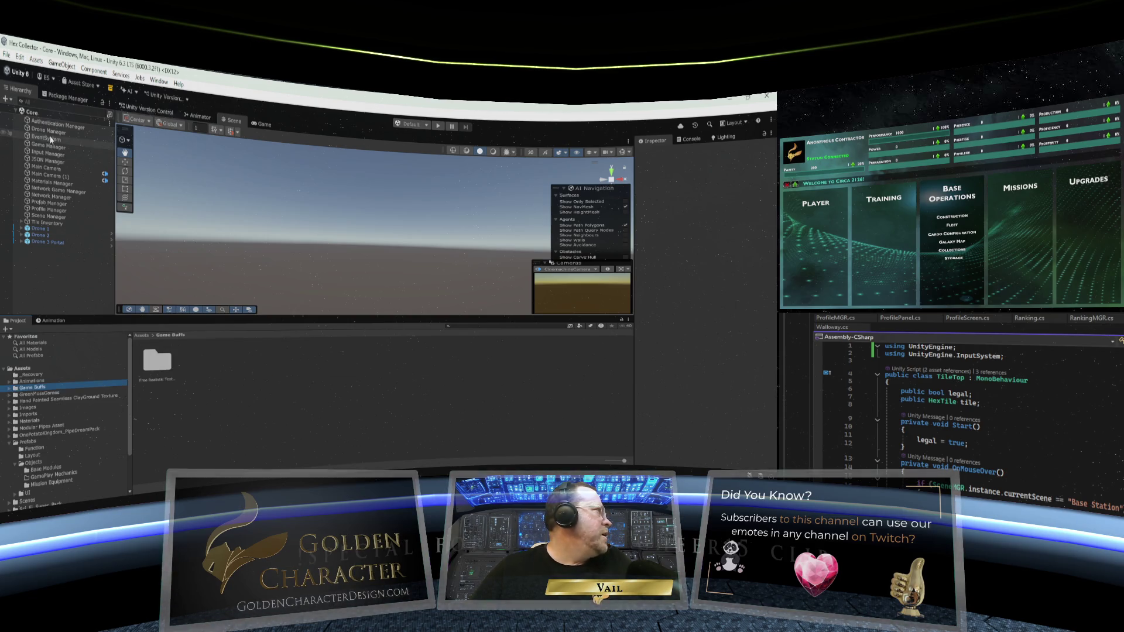
Browse GreenMossGames, its UltimateMaterialLibrary and Materials subfolders, then collapse them again
{"action": "left_click", "coordinate": [34, 393]}
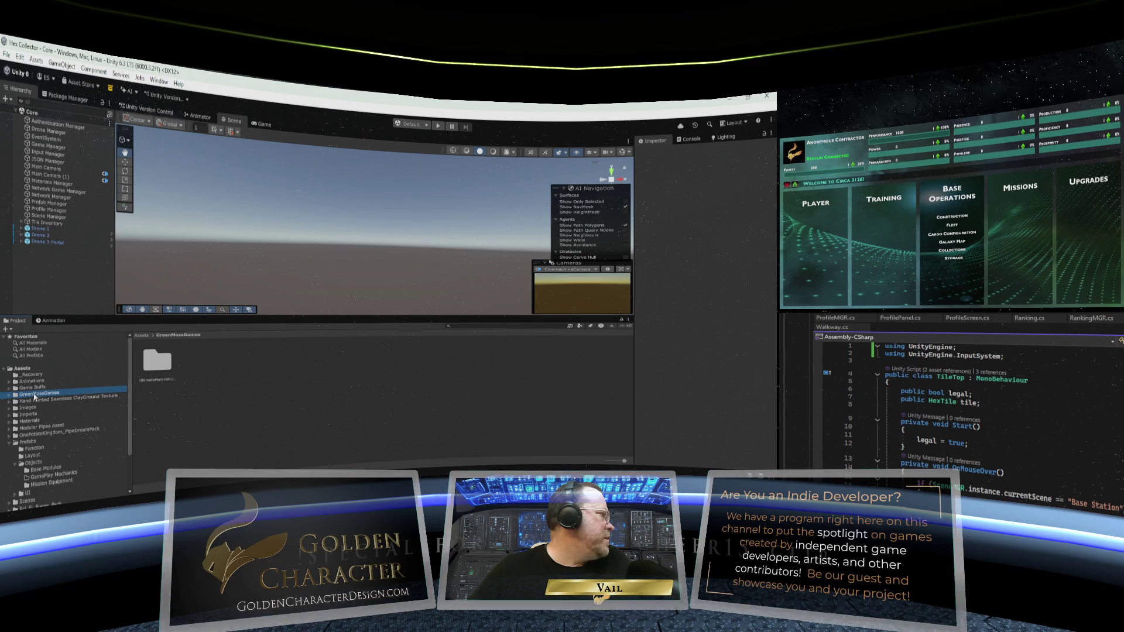
{"action": "left_click", "coordinate": [10, 395]}
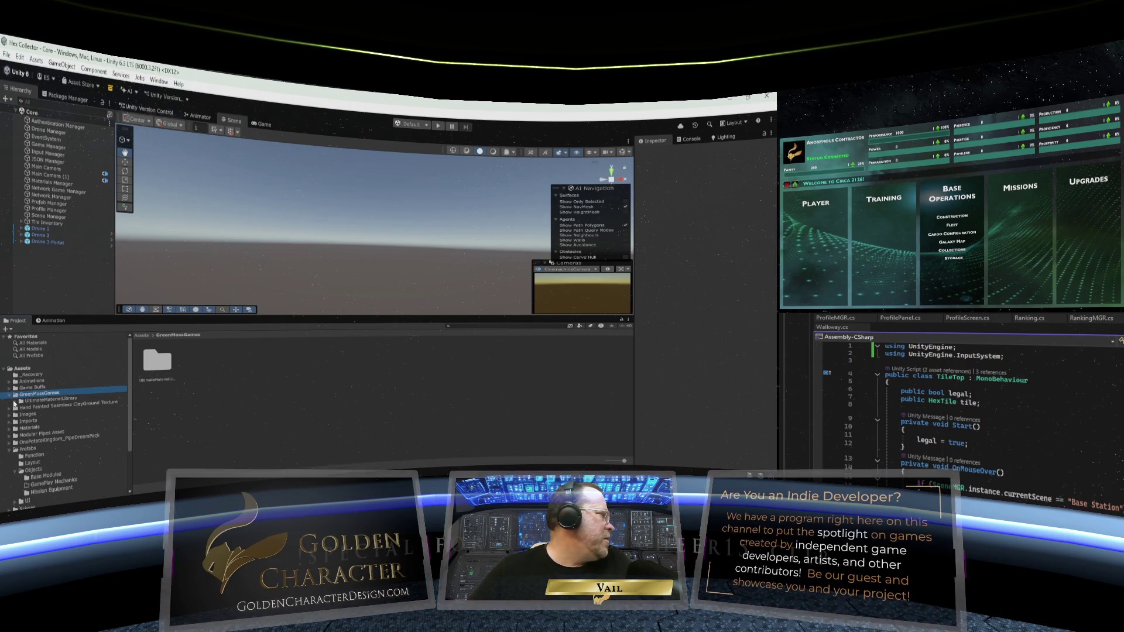
{"action": "left_click", "coordinate": [15, 401]}
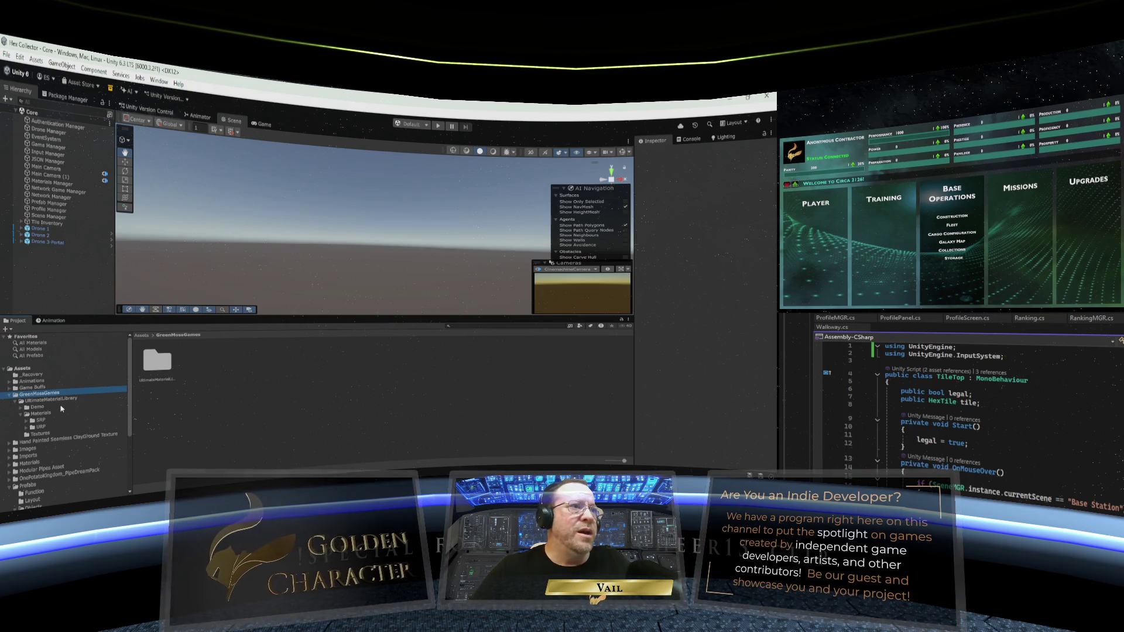
{"action": "left_click", "coordinate": [15, 396]}
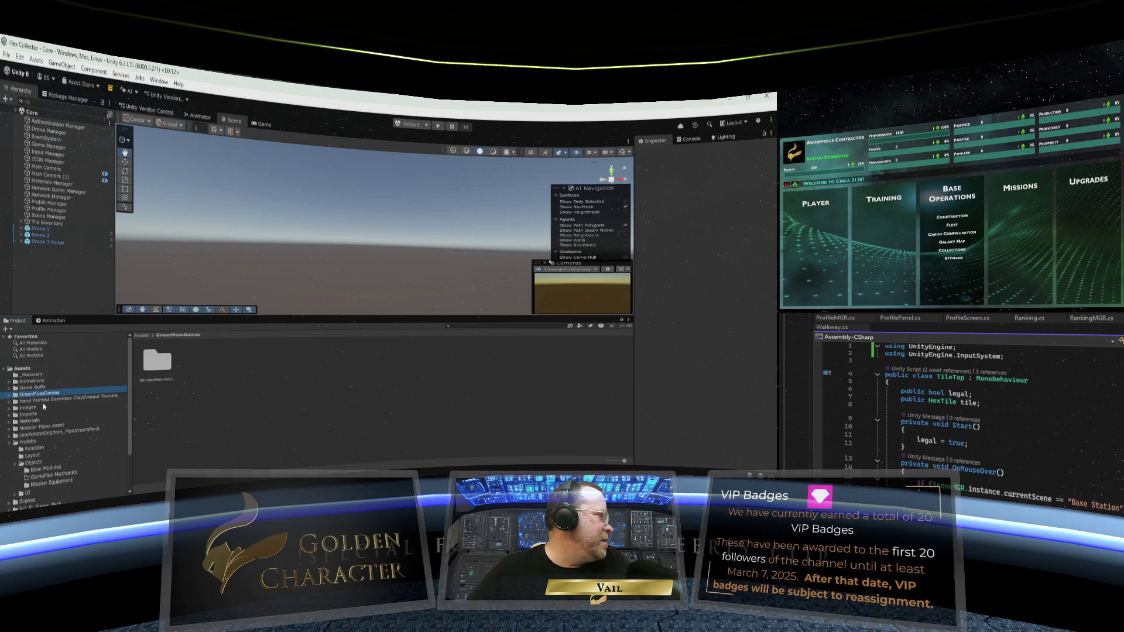
{"action": "left_click", "coordinate": [10, 422]}
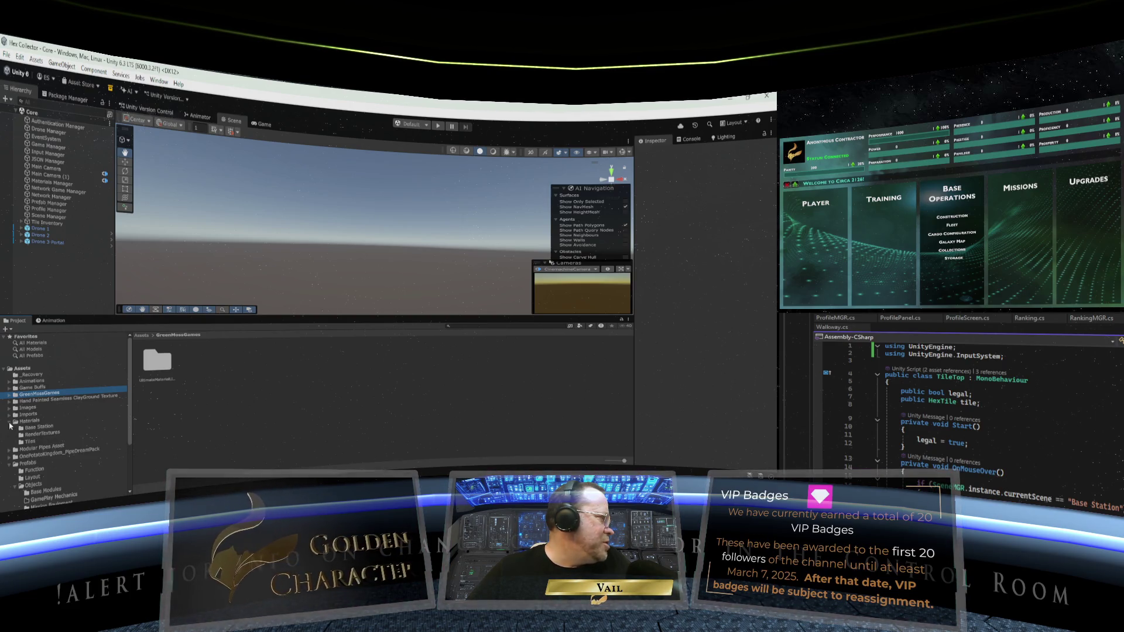
{"action": "left_click", "coordinate": [10, 422]}
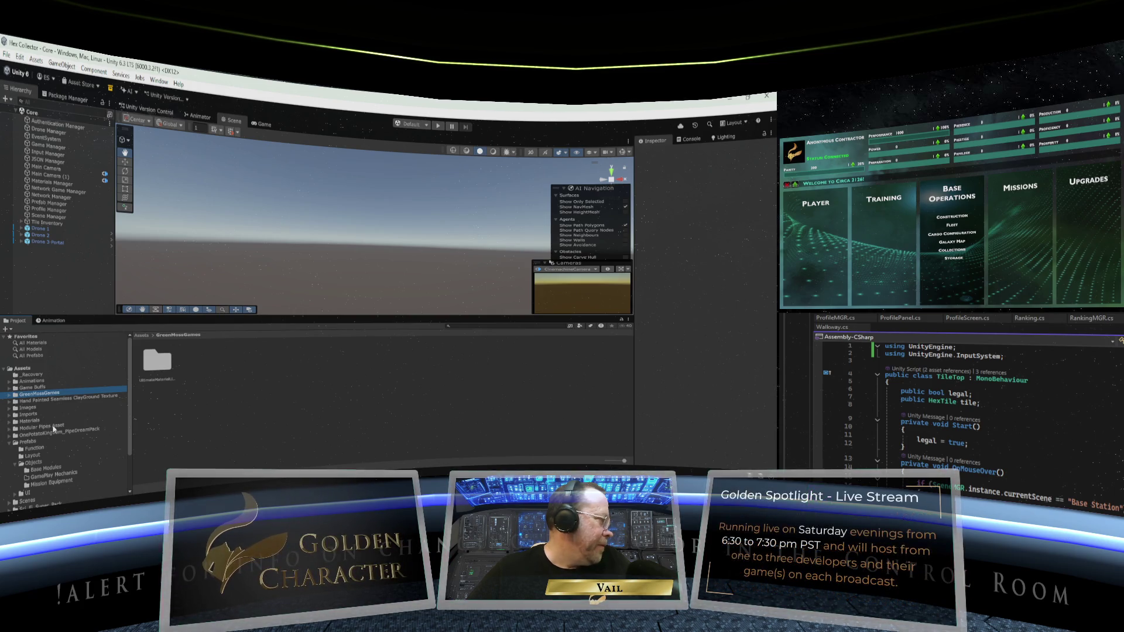
{"action": "scroll", "coordinate": [54, 429], "scroll_direction": "down", "scroll_amount": 3}
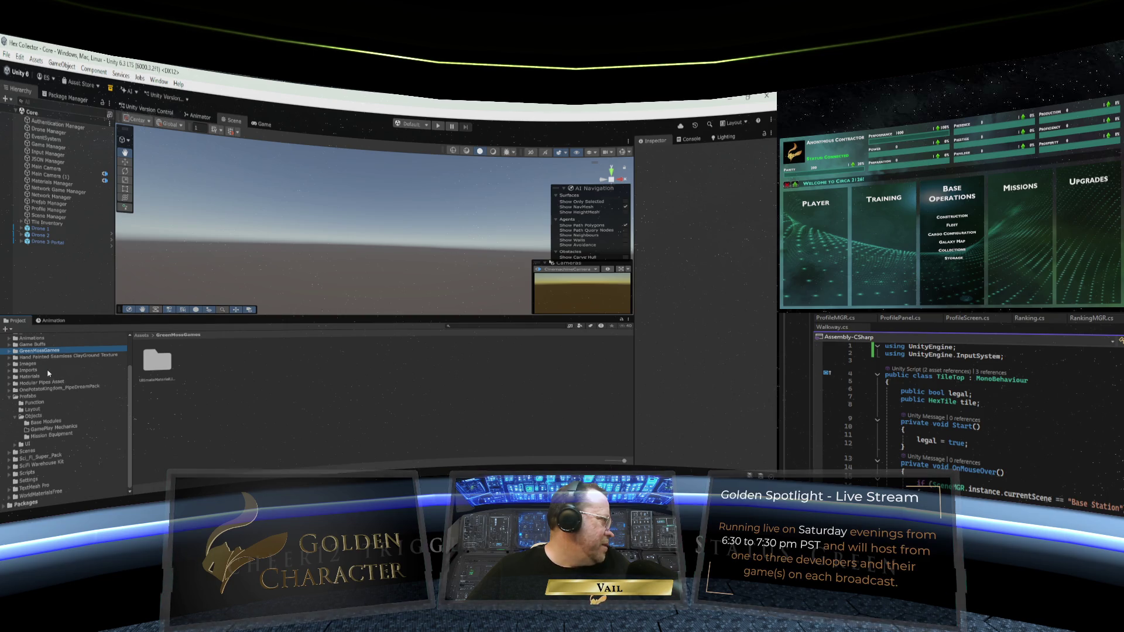
{"action": "scroll", "coordinate": [48, 371], "scroll_direction": "up", "scroll_amount": 3}
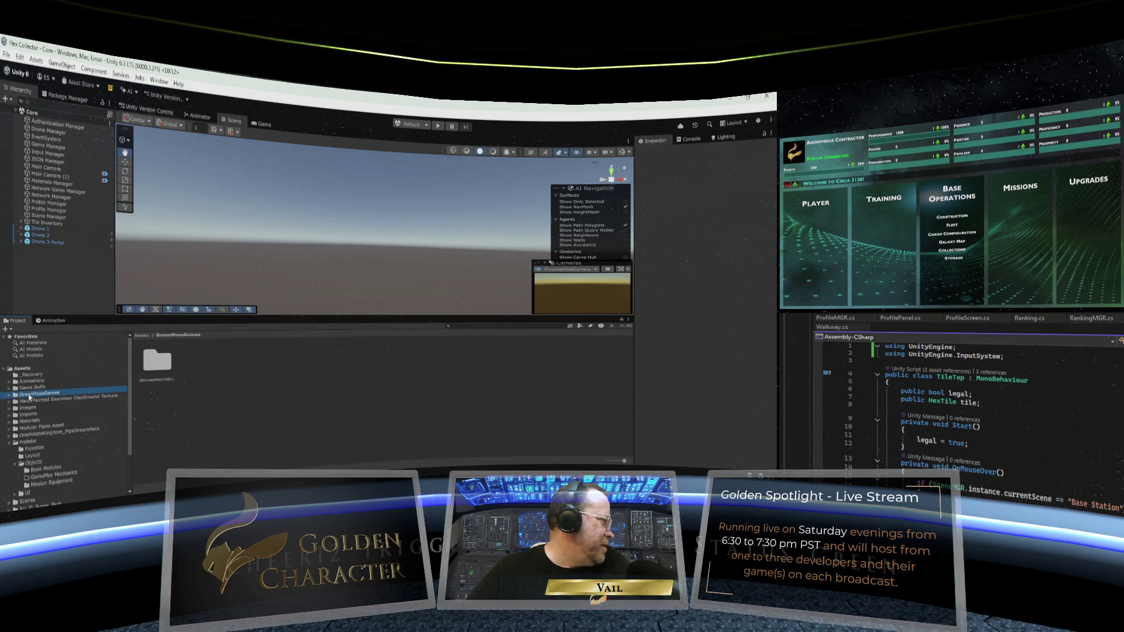
Expand Imports > AMINT and inspect the SpaceShuttle, Object and Materials folders
{"action": "left_click", "coordinate": [10, 415]}
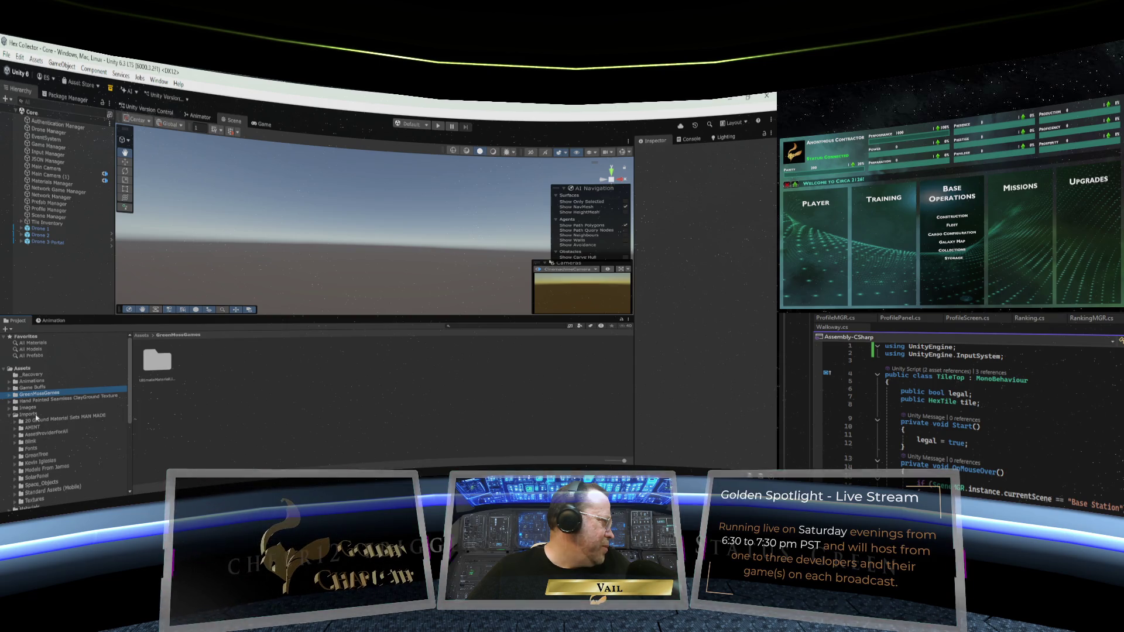
{"action": "scroll", "coordinate": [43, 396], "scroll_direction": "down", "scroll_amount": 2}
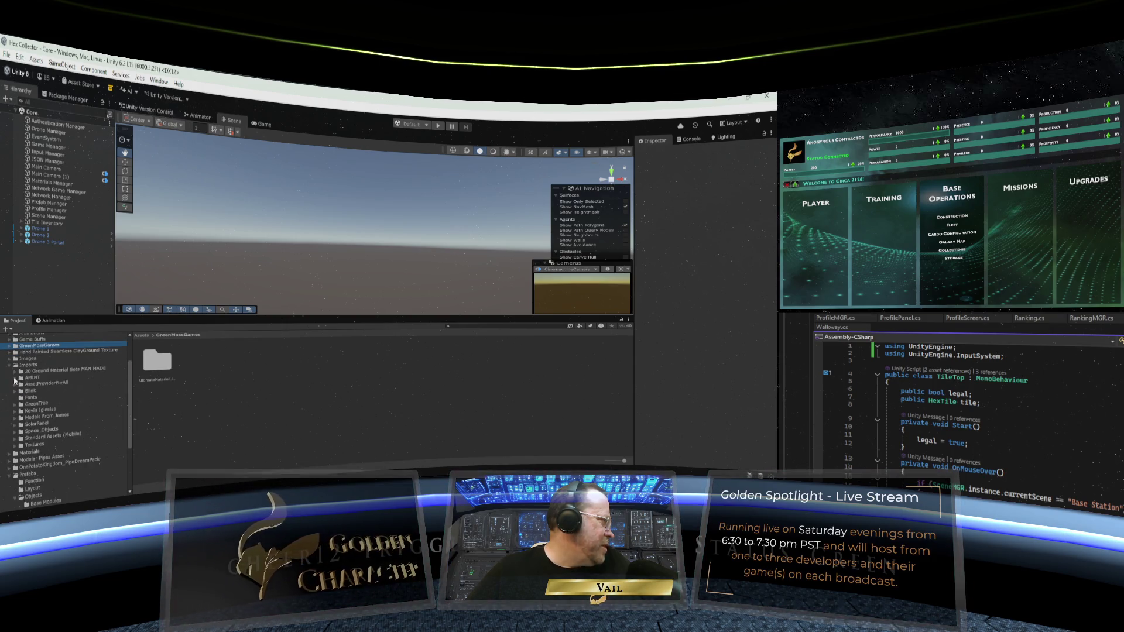
{"action": "left_click", "coordinate": [15, 378]}
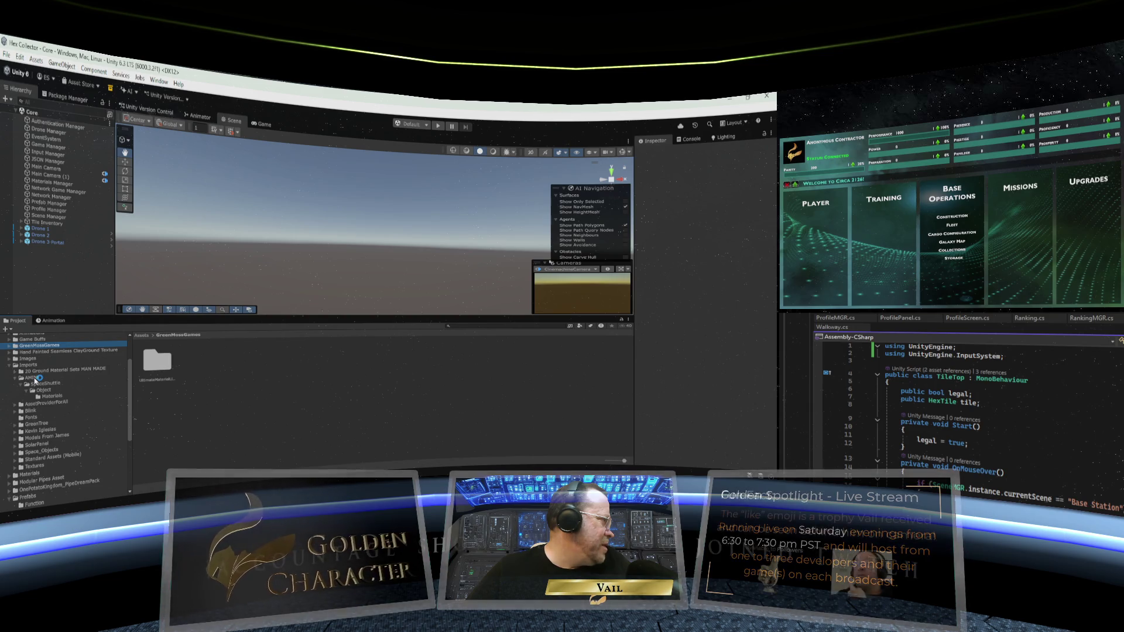
{"action": "left_click", "coordinate": [34, 378]}
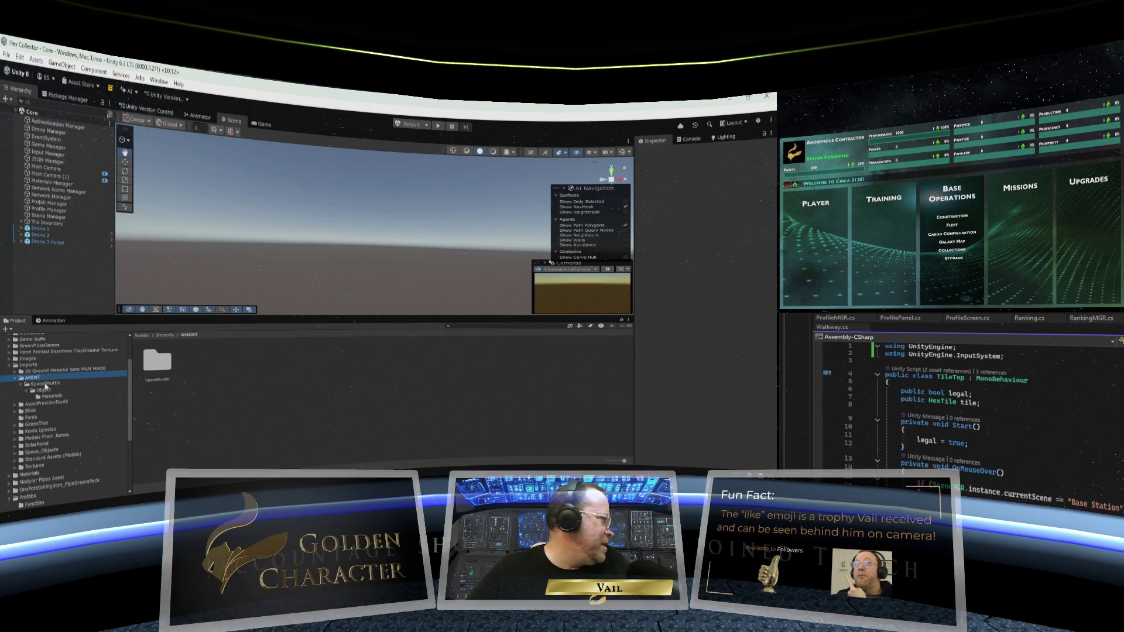
{"action": "left_click", "coordinate": [46, 384]}
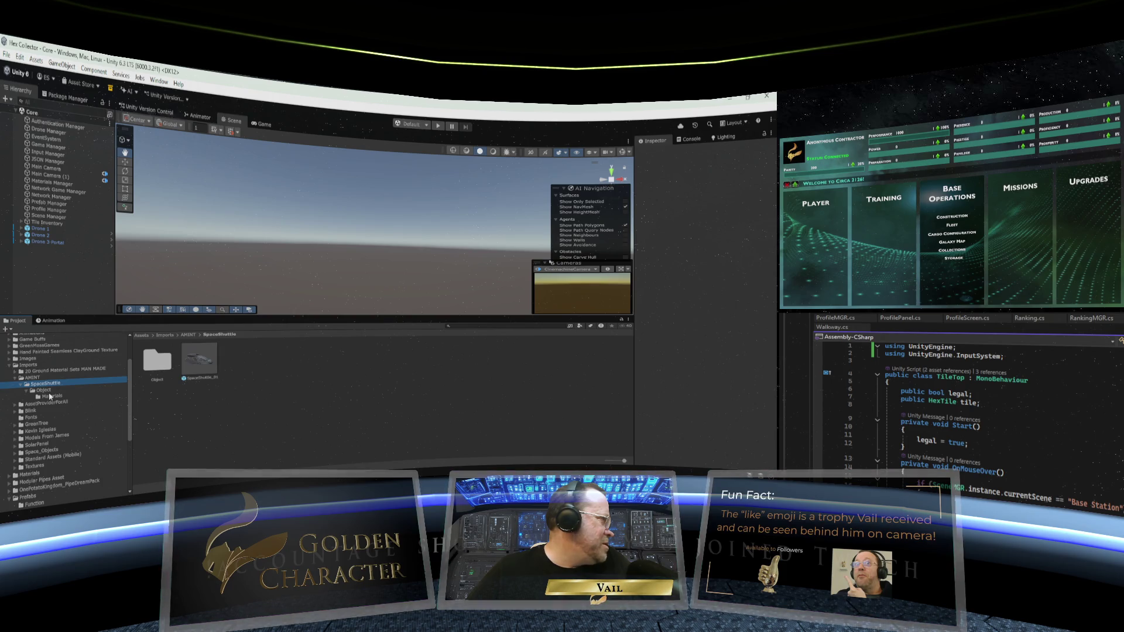
{"action": "left_click", "coordinate": [44, 390]}
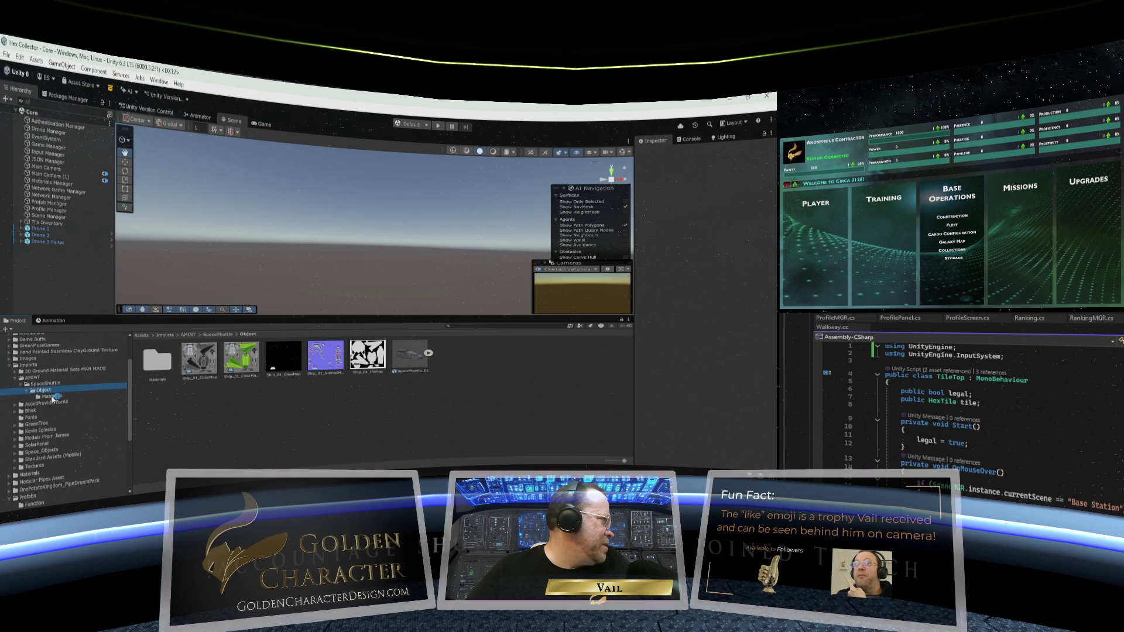
{"action": "left_click", "coordinate": [49, 397]}
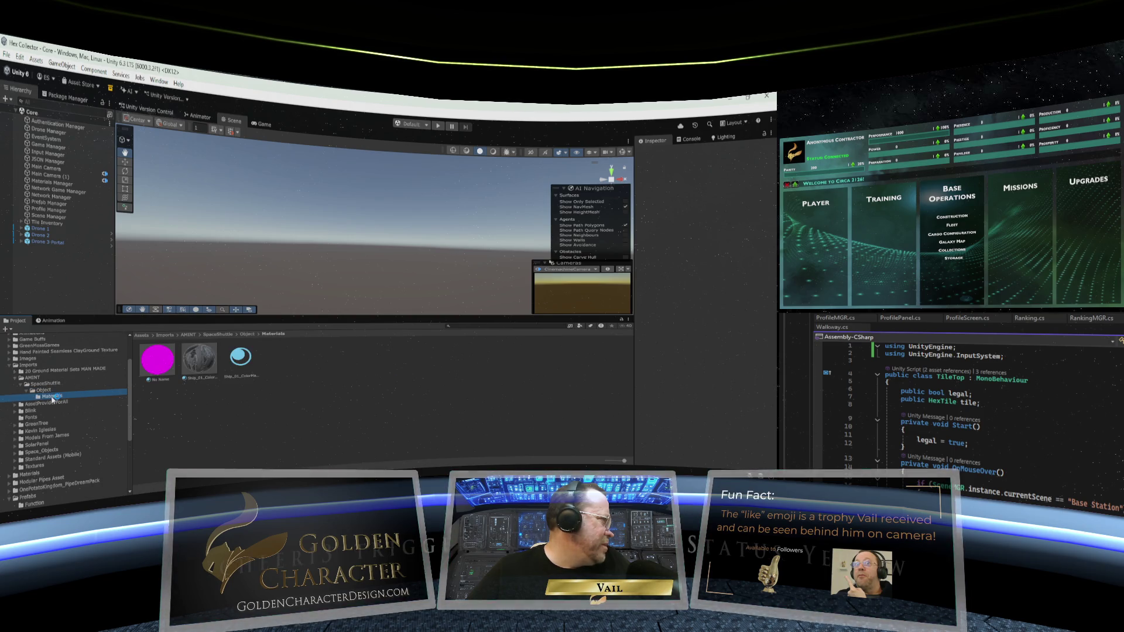
{"action": "left_click", "coordinate": [45, 384]}
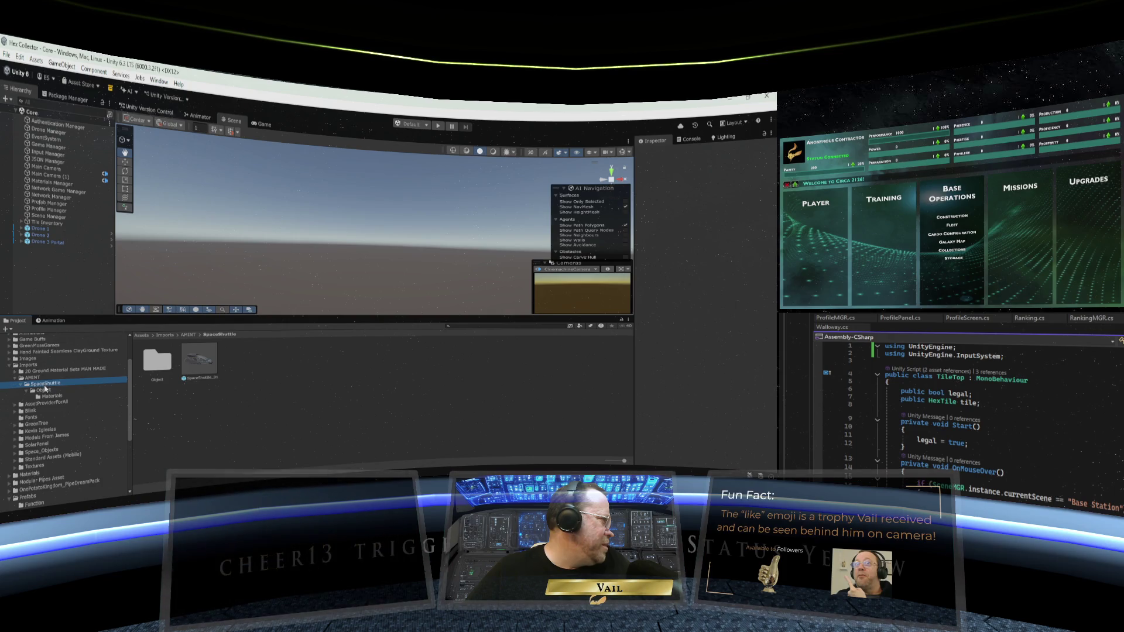
{"action": "left_click", "coordinate": [41, 379]}
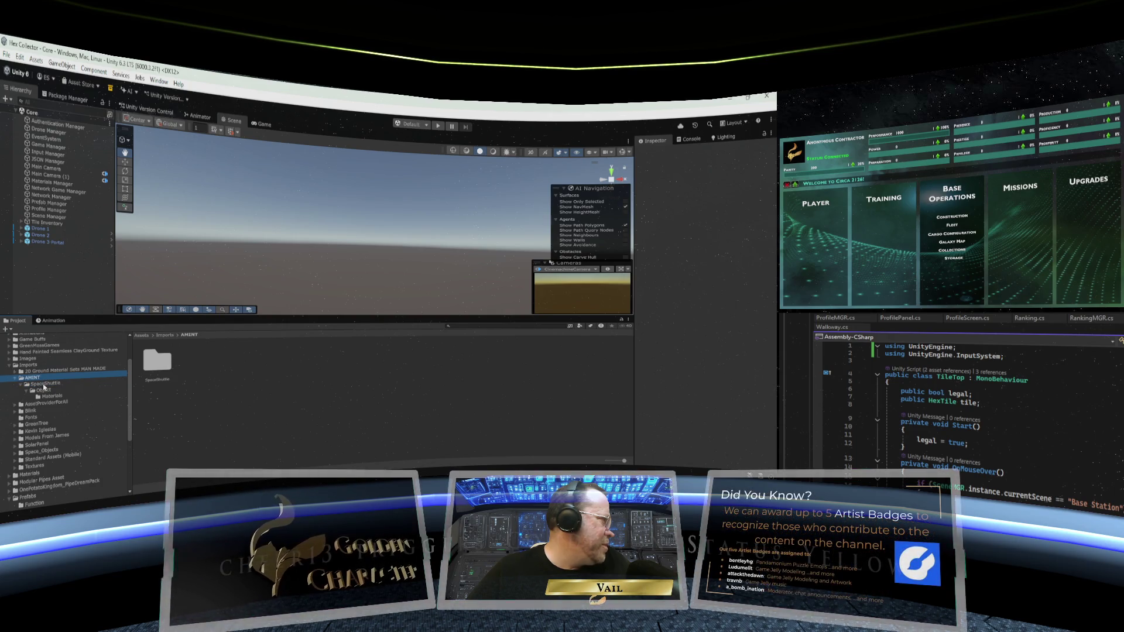
{"action": "left_click", "coordinate": [44, 384]}
Open SpaceShuttle_01 in prefab mode, then peek into AssetProviderForAll, Blink and GreenTree folders
{"action": "double_click", "coordinate": [190, 362]}
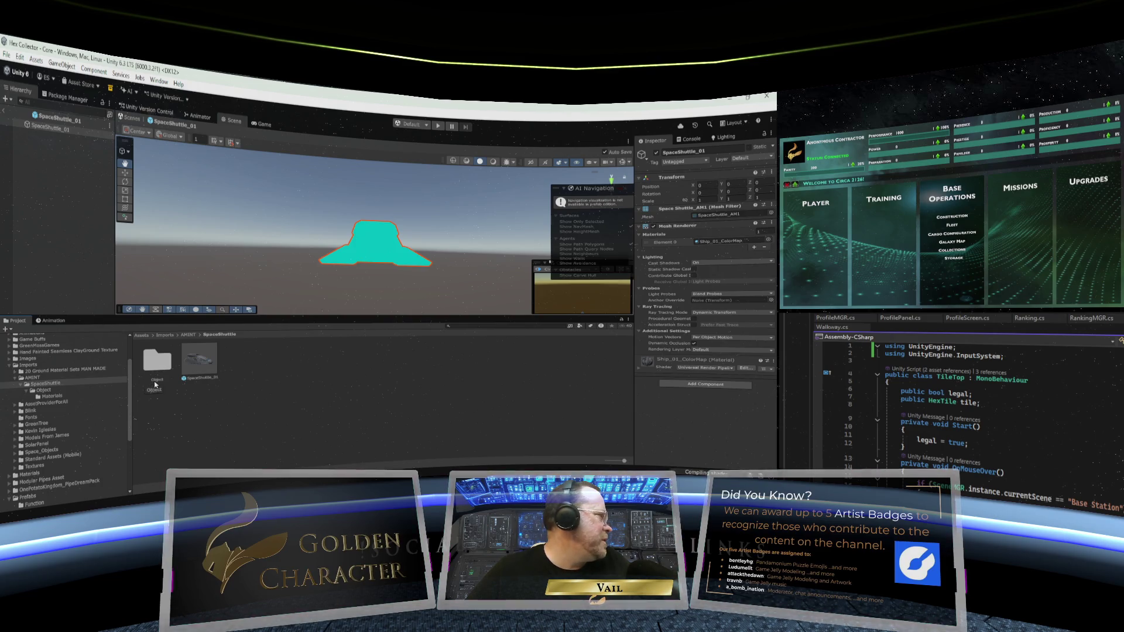
{"action": "left_click", "coordinate": [16, 378]}
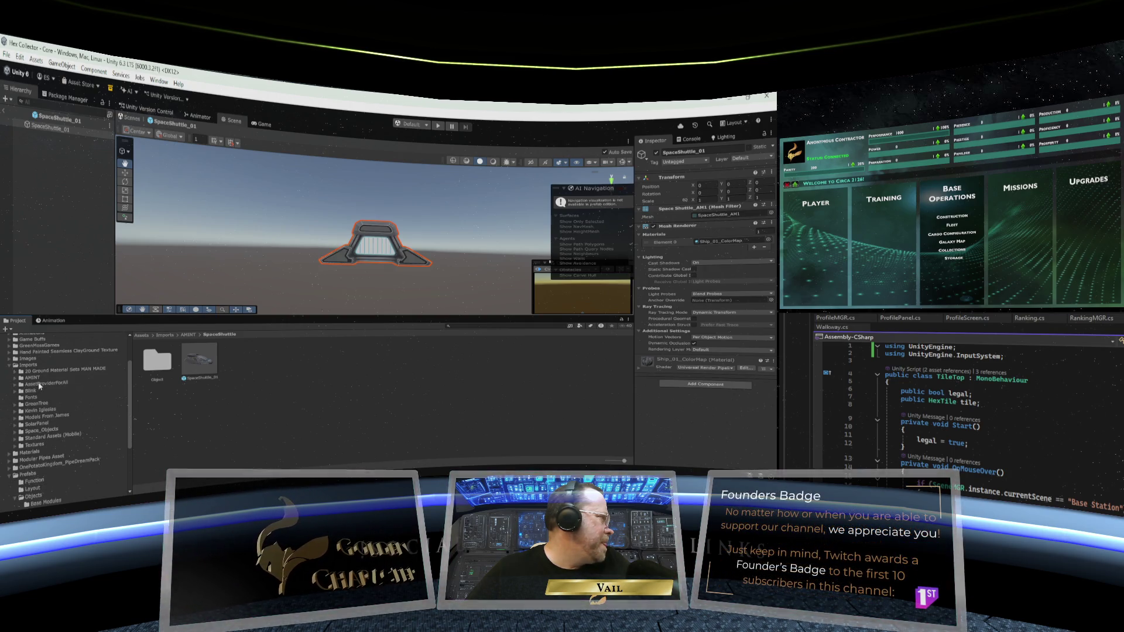
{"action": "left_click", "coordinate": [16, 384]}
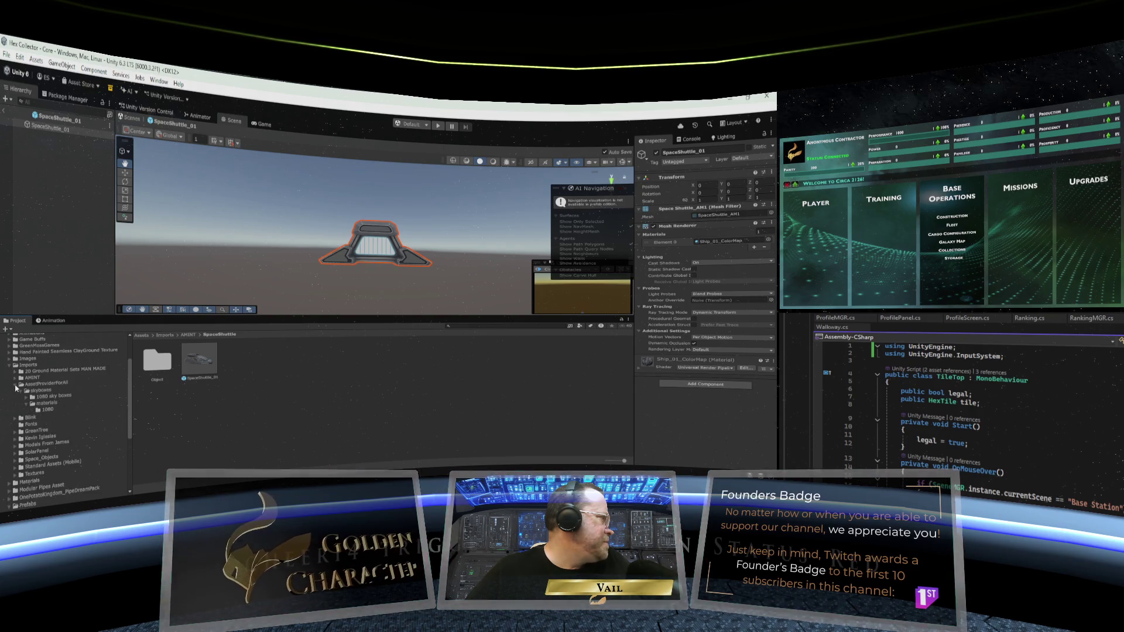
{"action": "left_click", "coordinate": [16, 385]}
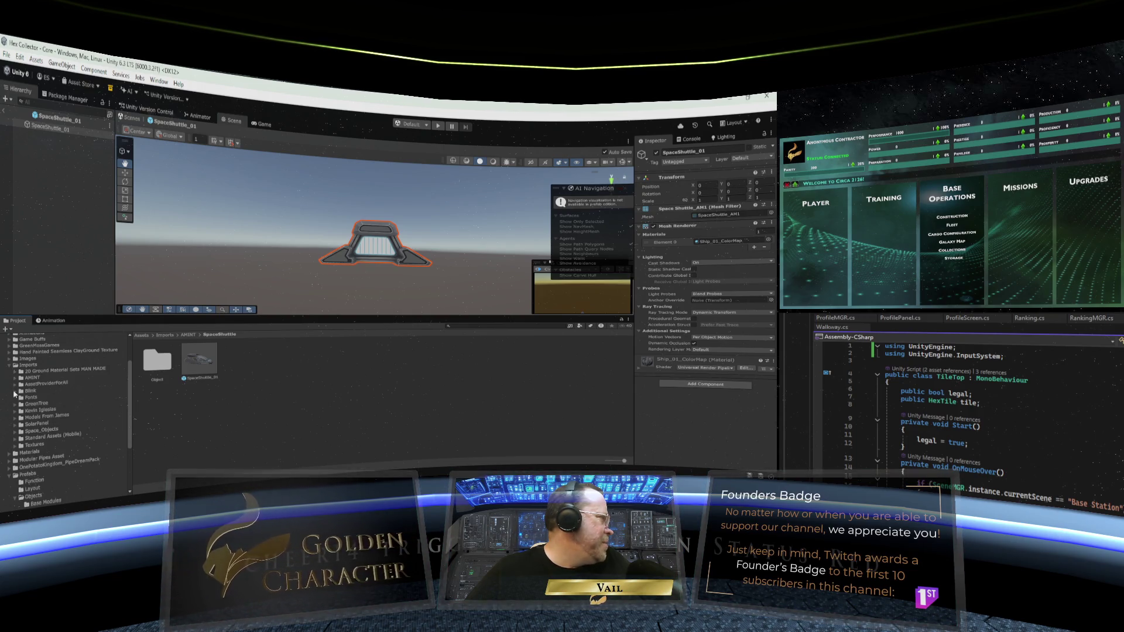
{"action": "left_click", "coordinate": [16, 392]}
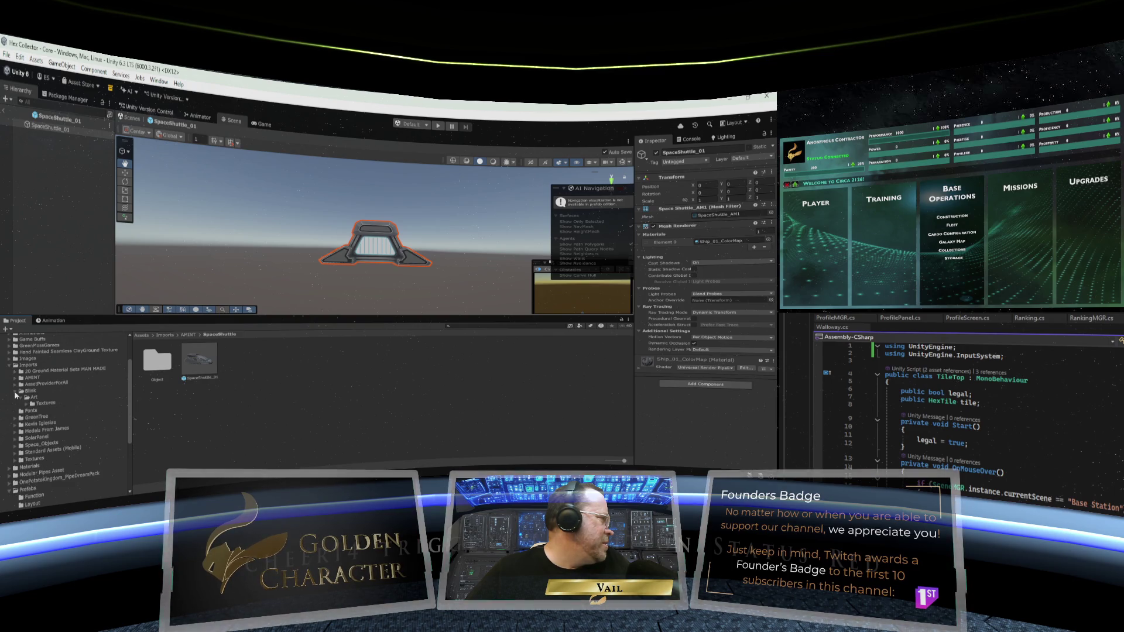
{"action": "left_click", "coordinate": [16, 392]}
{"action": "left_click", "coordinate": [16, 404]}
Browse CharactersCityPack1's AnimationControllers, Animations, Multi_materials and Models folders
{"action": "scroll", "coordinate": [62, 400], "scroll_direction": "down", "scroll_amount": 4}
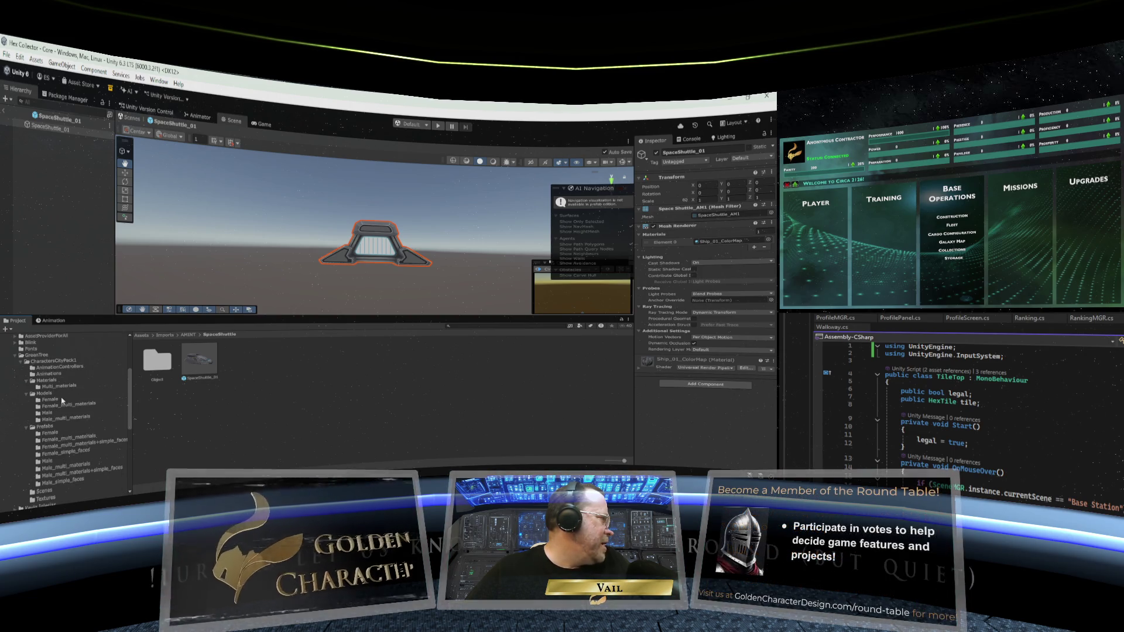
{"action": "left_click", "coordinate": [45, 361]}
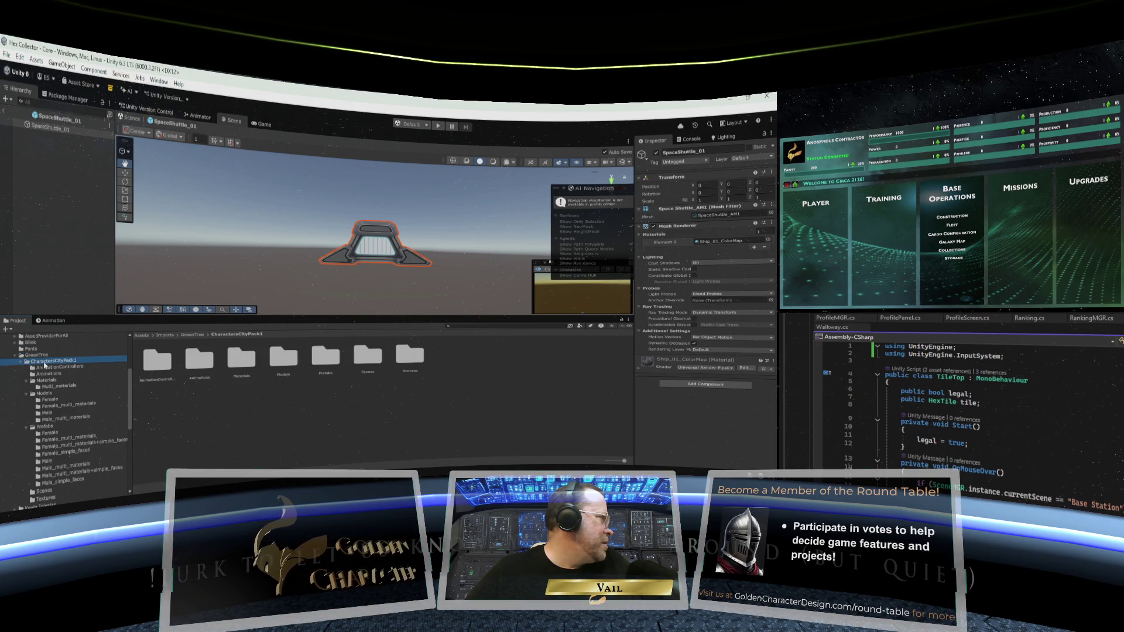
{"action": "left_click", "coordinate": [166, 367]}
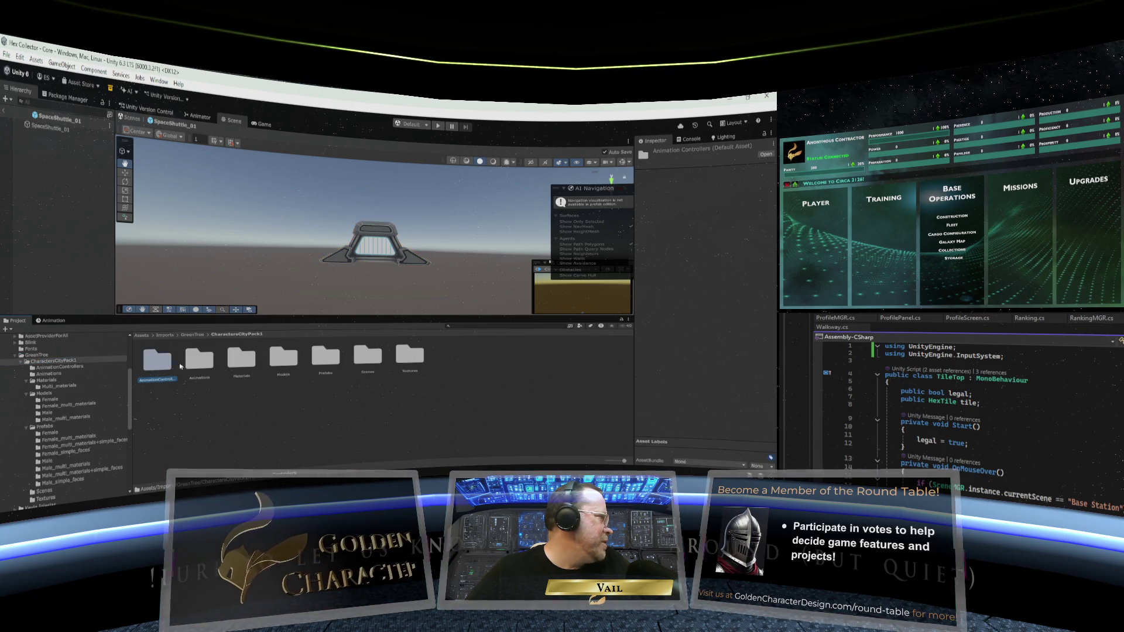
{"action": "left_click", "coordinate": [66, 367]}
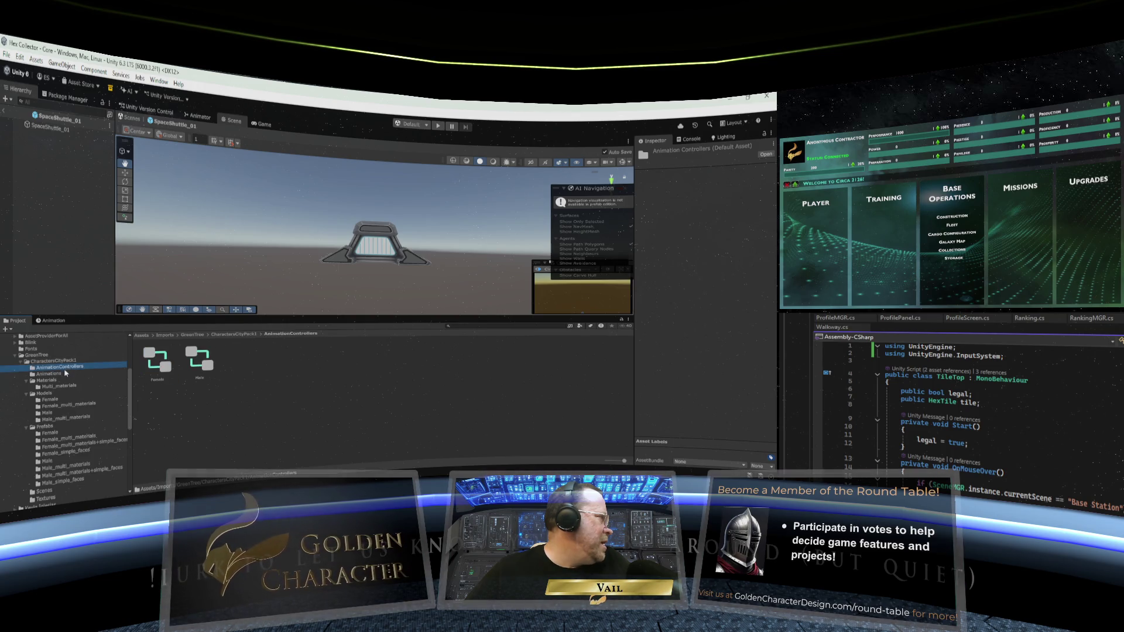
{"action": "left_click", "coordinate": [58, 375]}
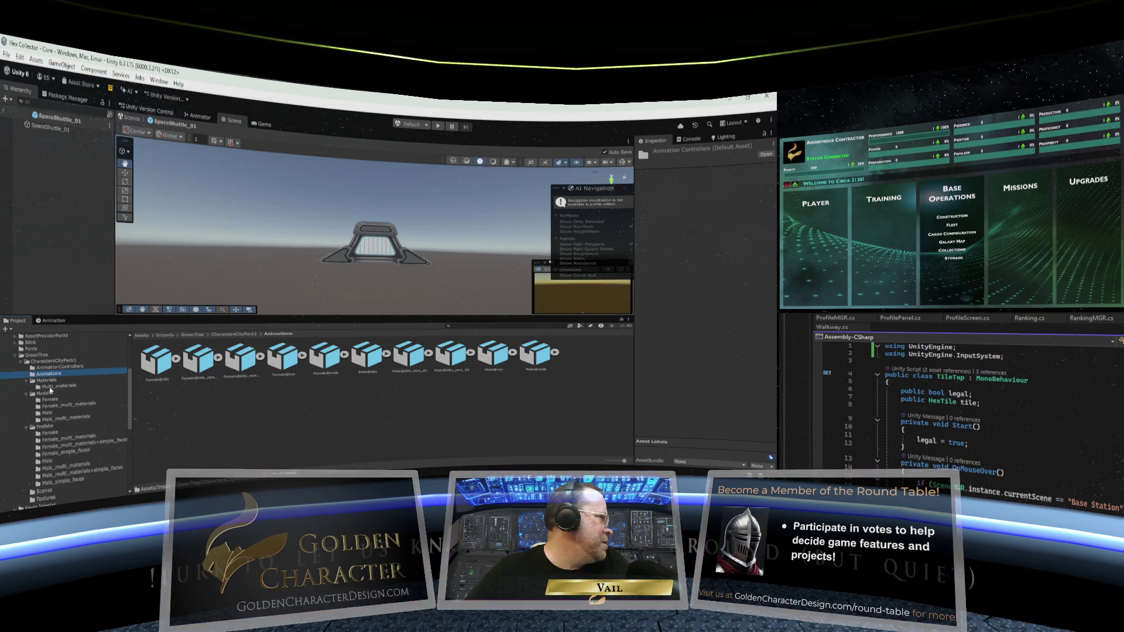
{"action": "left_click", "coordinate": [52, 387]}
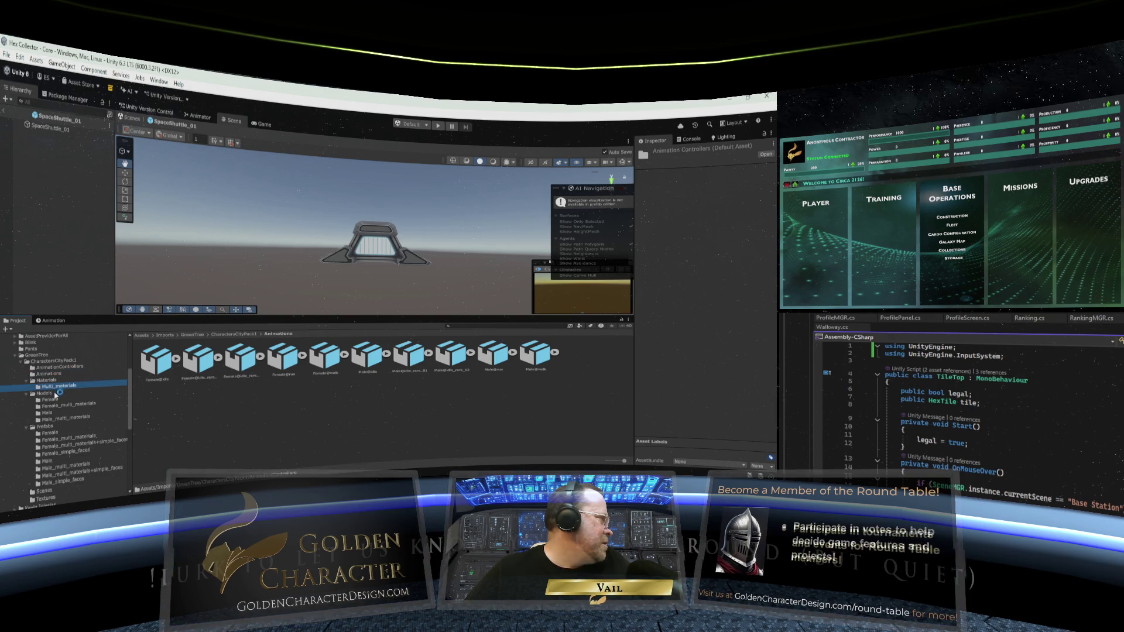
{"action": "left_click", "coordinate": [56, 397]}
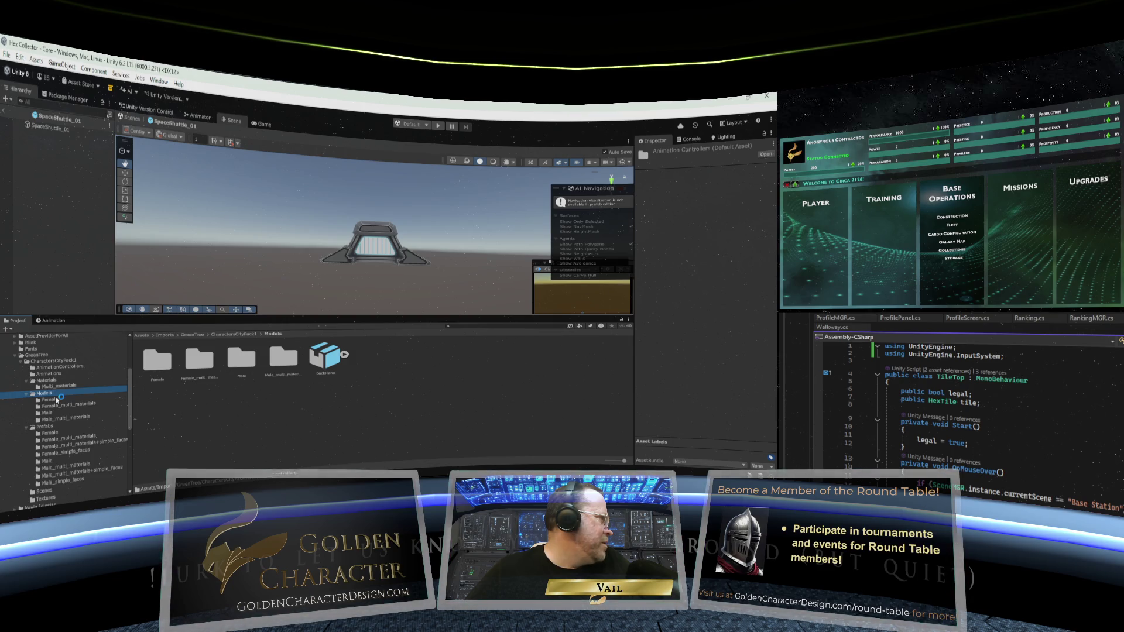
Check the pack's Scenes, Textures and Male_simple_faces prefabs, then select the GreenTree folder
{"action": "scroll", "coordinate": [58, 400], "scroll_direction": "down", "scroll_amount": 3}
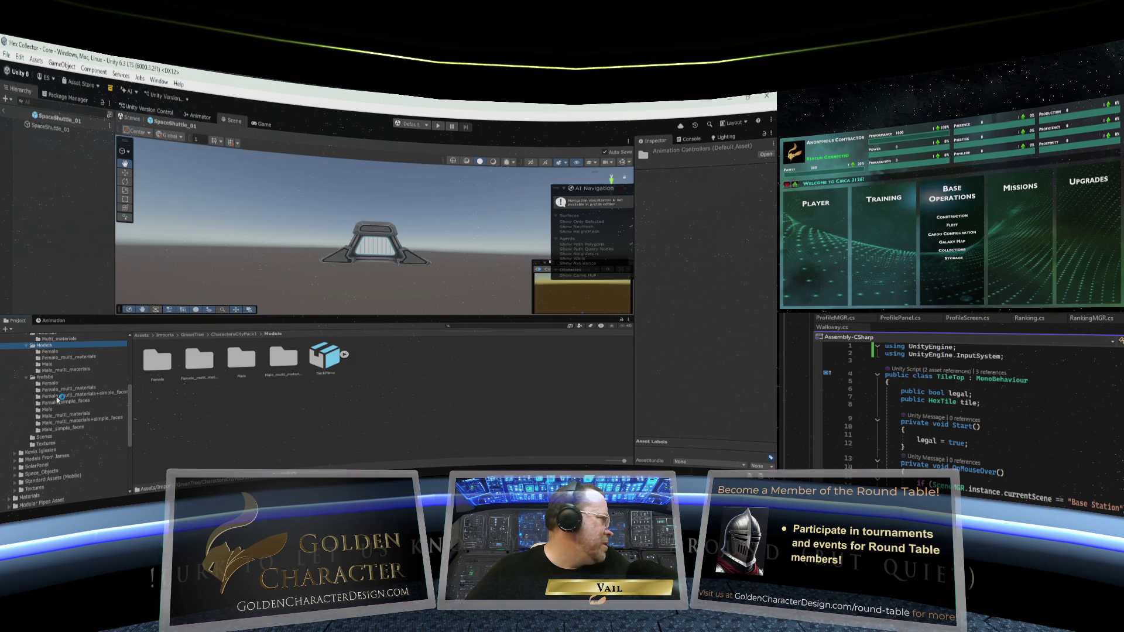
{"action": "left_click", "coordinate": [52, 438]}
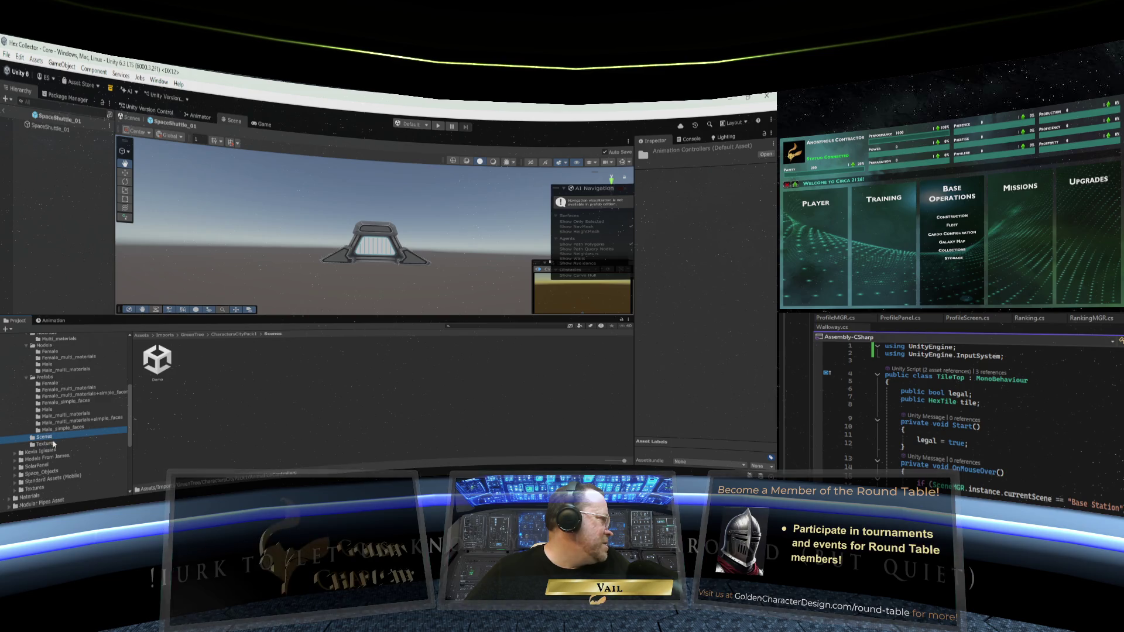
{"action": "left_click", "coordinate": [46, 444]}
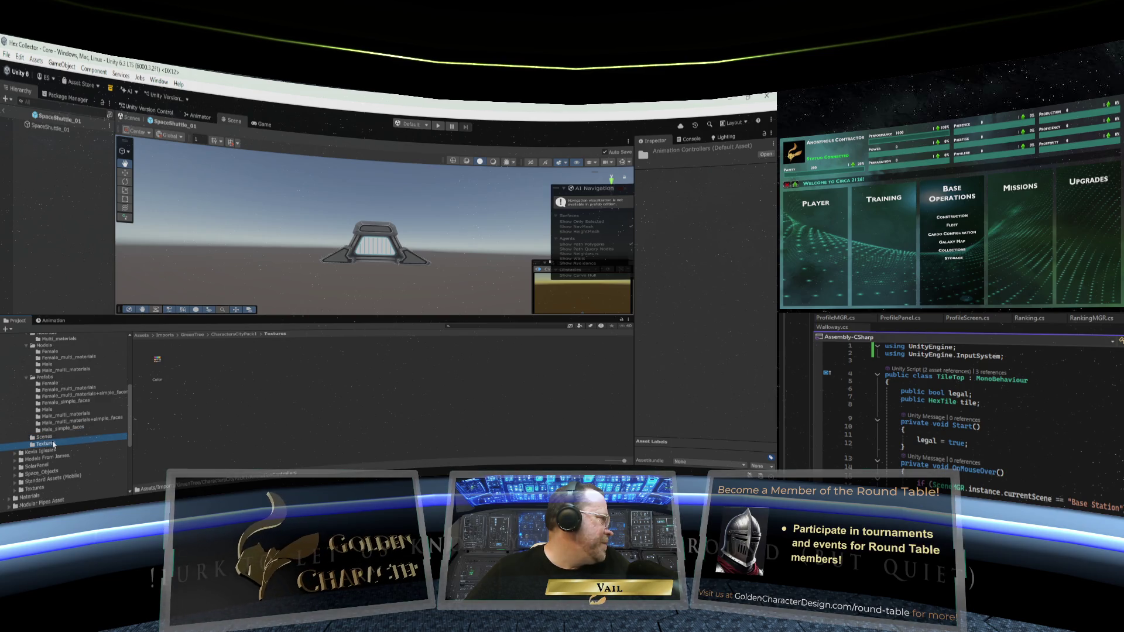
{"action": "key", "text": "Up"}
{"action": "key", "text": "Up"}
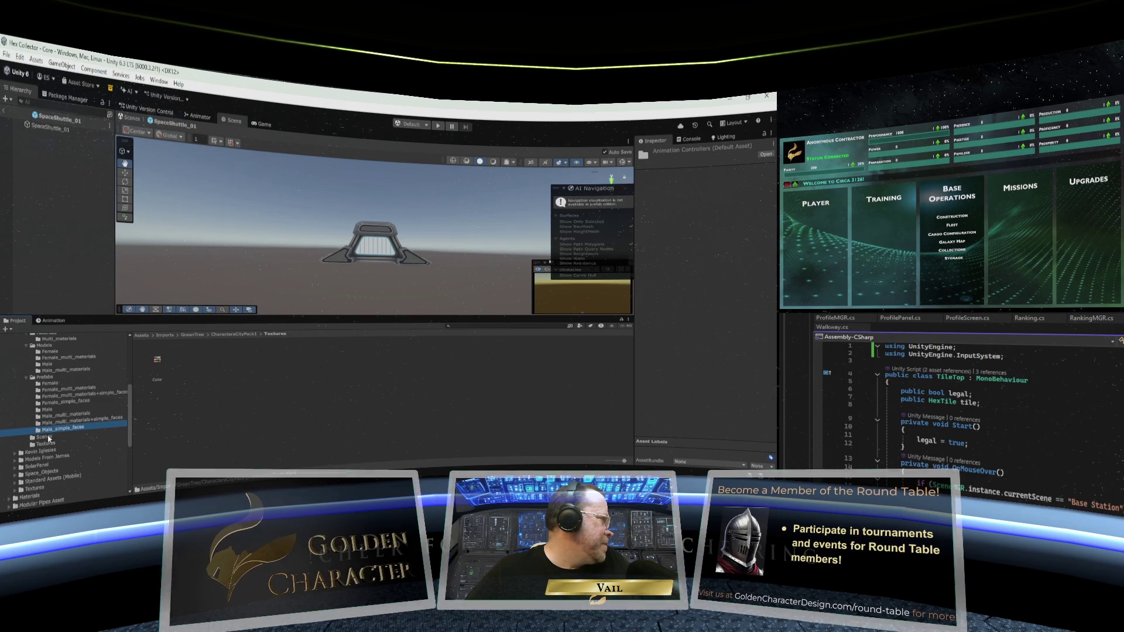
{"action": "left_click", "coordinate": [48, 439]}
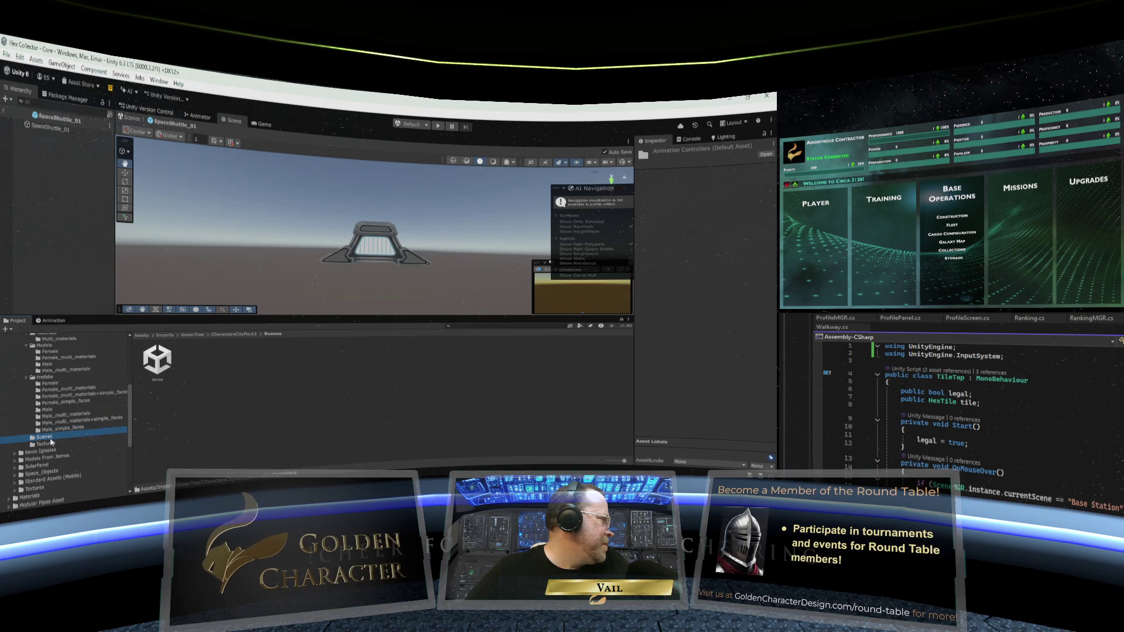
{"action": "left_click", "coordinate": [52, 445]}
{"action": "key", "text": "Up"}
{"action": "key", "text": "Up"}
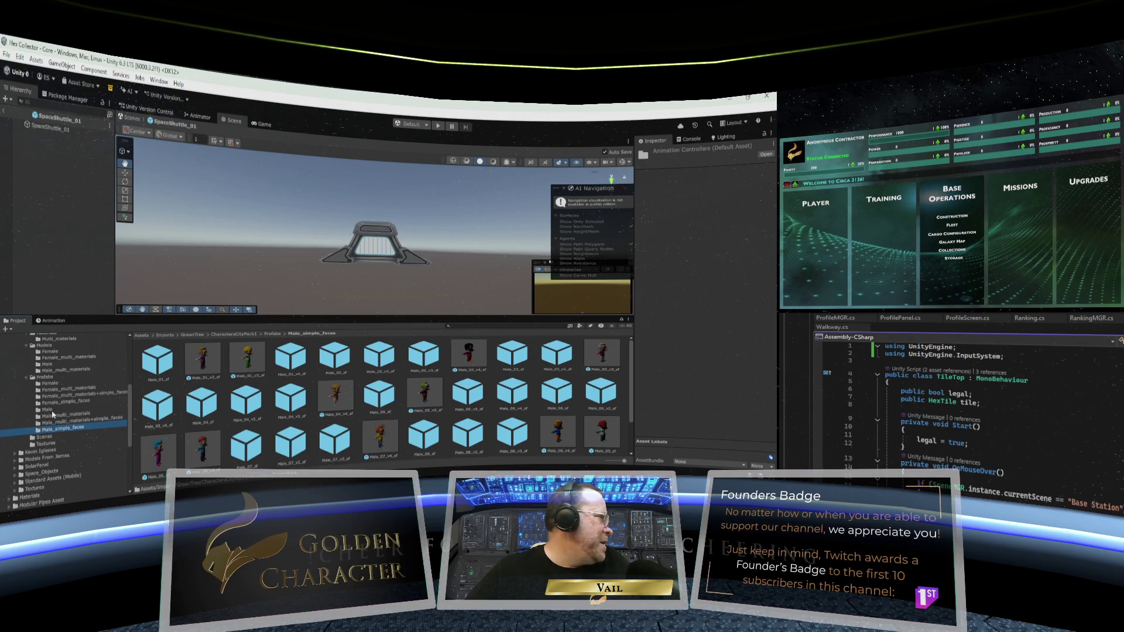
{"action": "scroll", "coordinate": [52, 417], "scroll_direction": "up", "scroll_amount": 3}
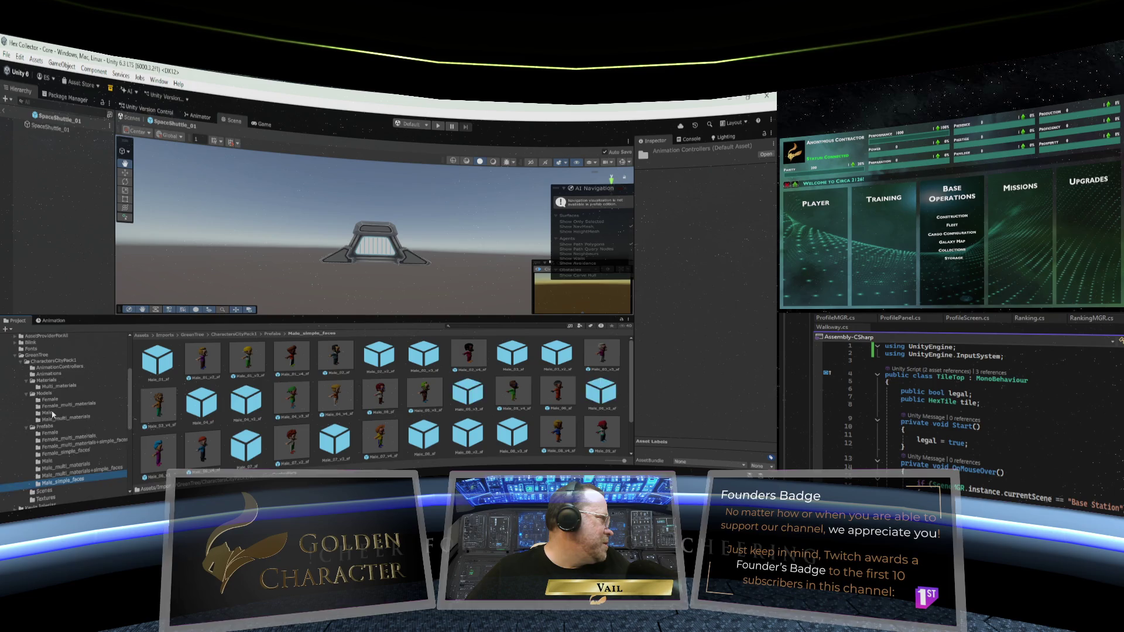
{"action": "scroll", "coordinate": [44, 398], "scroll_direction": "up", "scroll_amount": 2}
{"action": "left_click", "coordinate": [37, 380]}
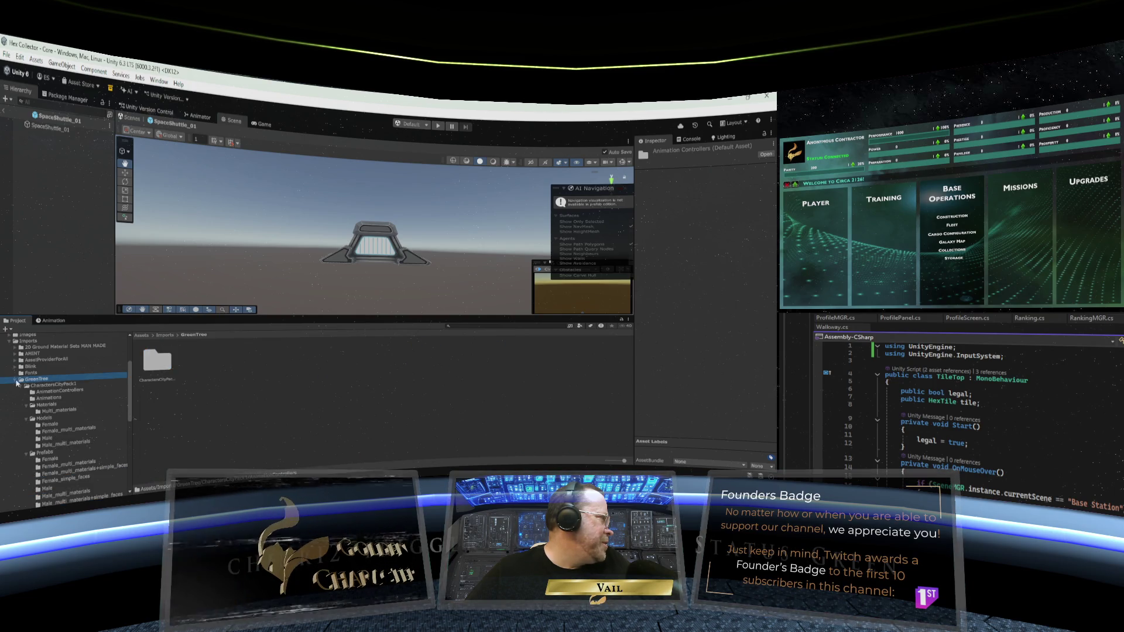
Collapse GreenTree and expand SciFi Warehouse Kit to show its Art, Demo, Prefabs and ReadMe
{"action": "left_click", "coordinate": [15, 381]}
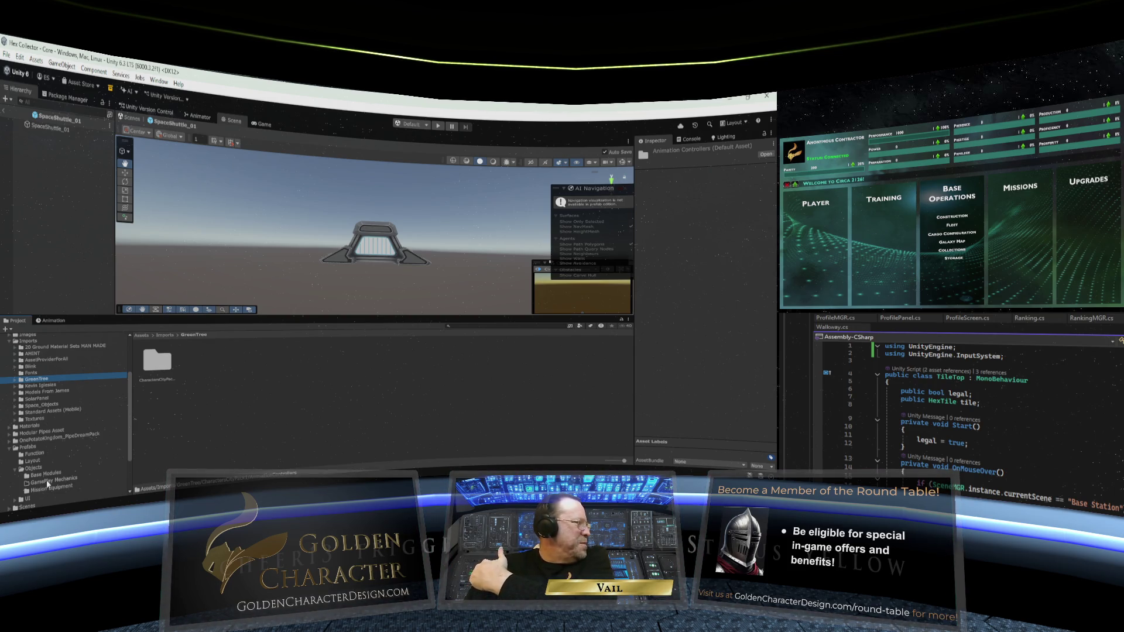
{"action": "scroll", "coordinate": [51, 471], "scroll_direction": "down", "scroll_amount": 3}
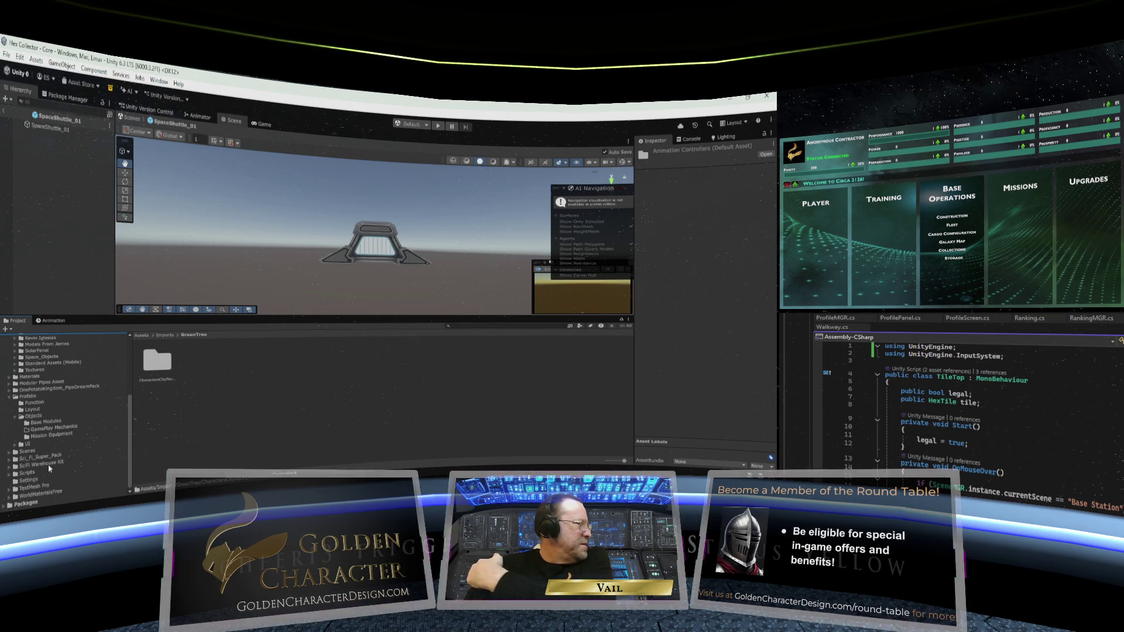
{"action": "left_click", "coordinate": [14, 463]}
{"action": "scroll", "coordinate": [40, 474], "scroll_direction": "down", "scroll_amount": 2}
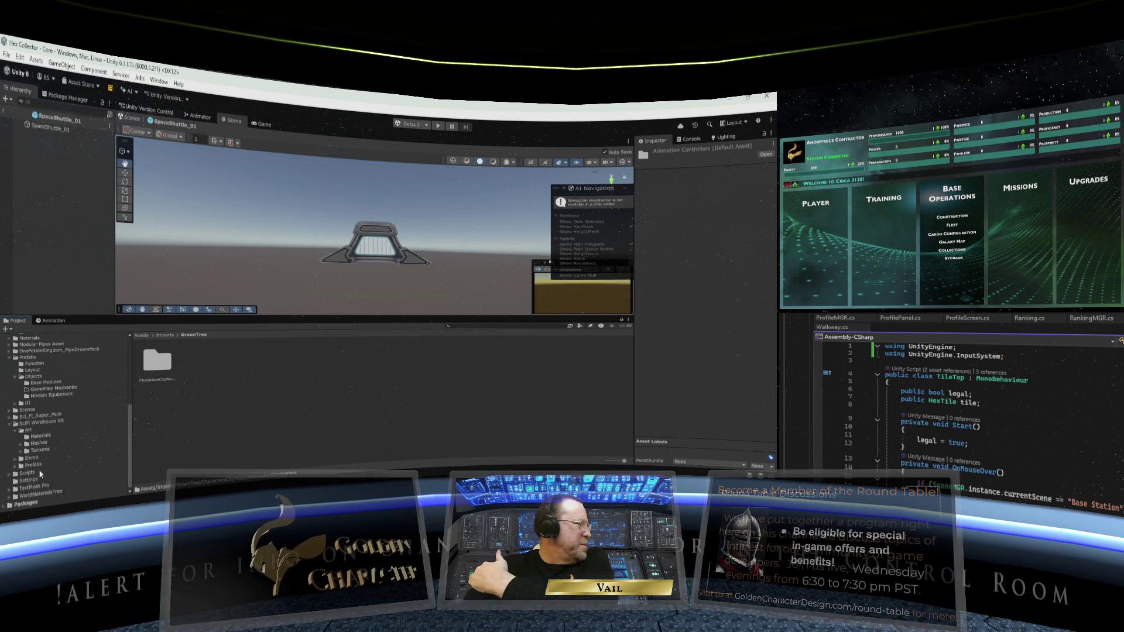
{"action": "left_click", "coordinate": [41, 422]}
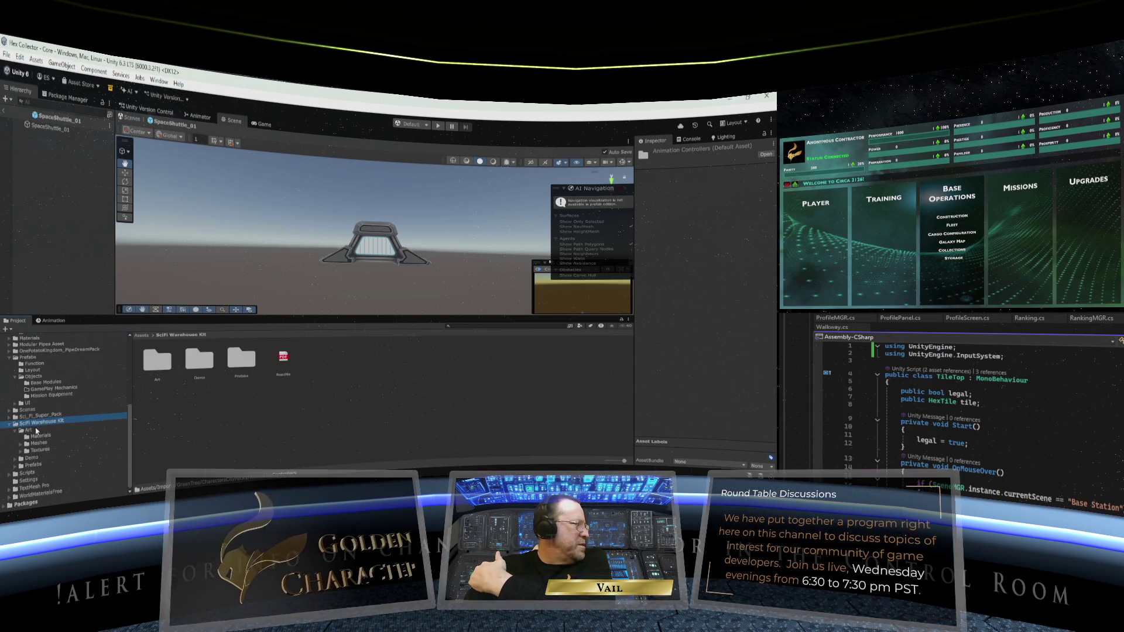
Inspect the kit's Art Materials and Meshes Props: Crates Barrels Pallets, Ducts and Misc Props
{"action": "left_click", "coordinate": [33, 431]}
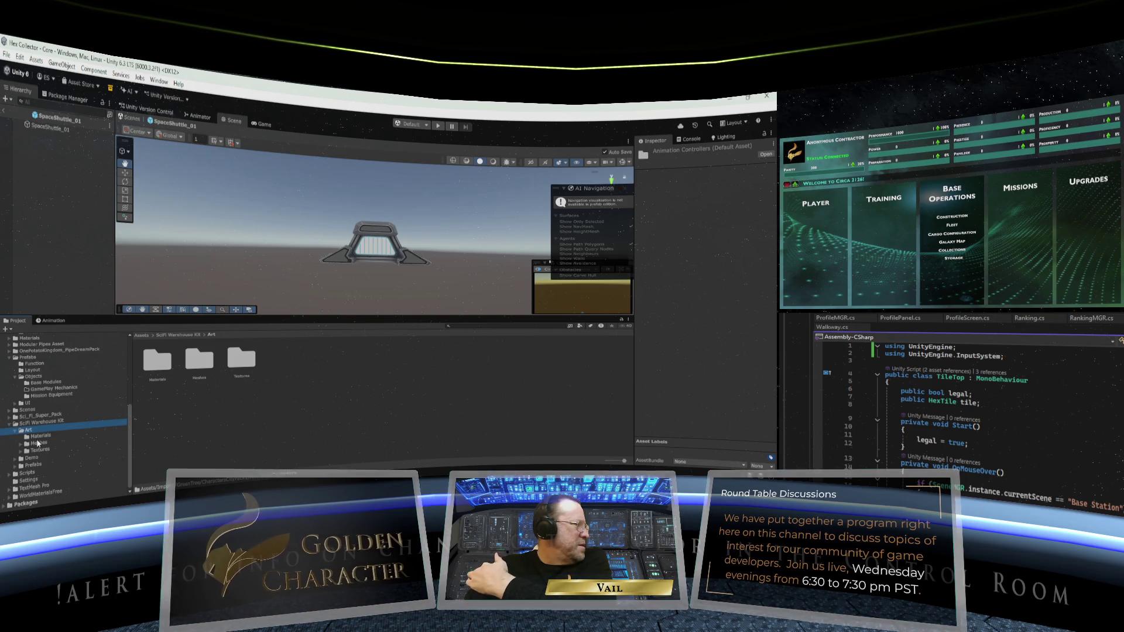
{"action": "left_click", "coordinate": [41, 439]}
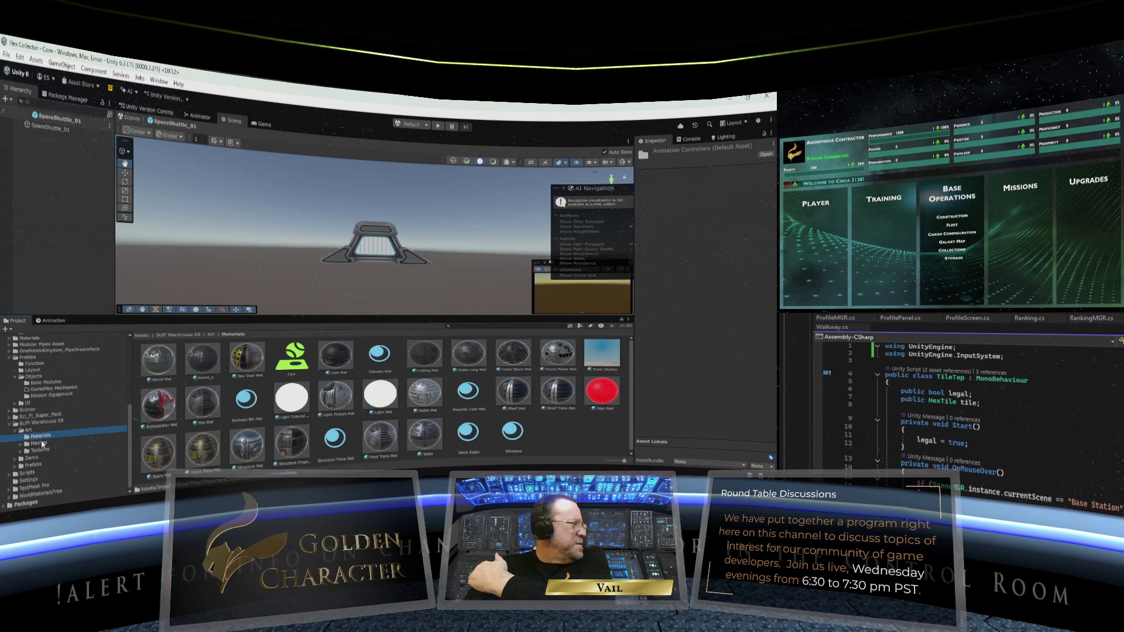
{"action": "left_click", "coordinate": [41, 444]}
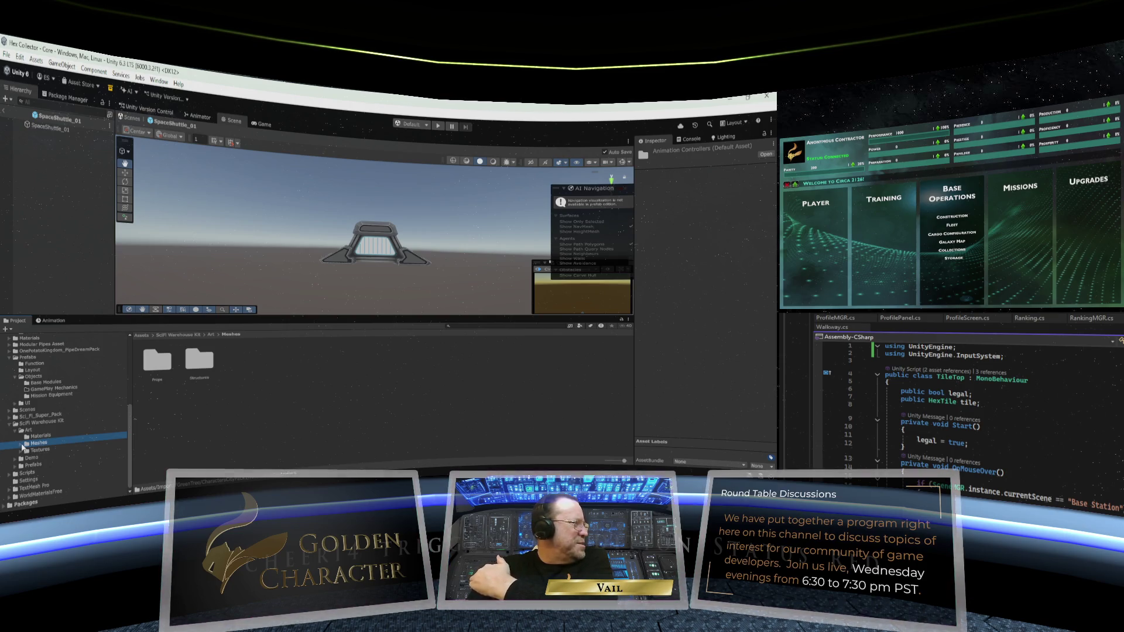
{"action": "left_click", "coordinate": [21, 444]}
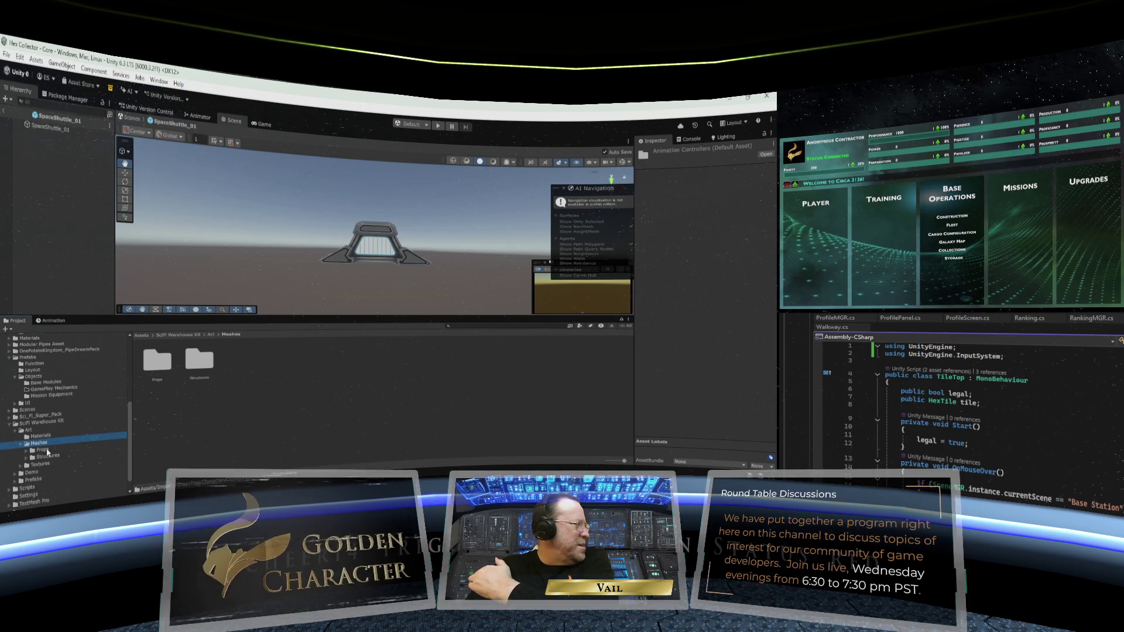
{"action": "left_click", "coordinate": [43, 449]}
{"action": "left_click", "coordinate": [28, 451]}
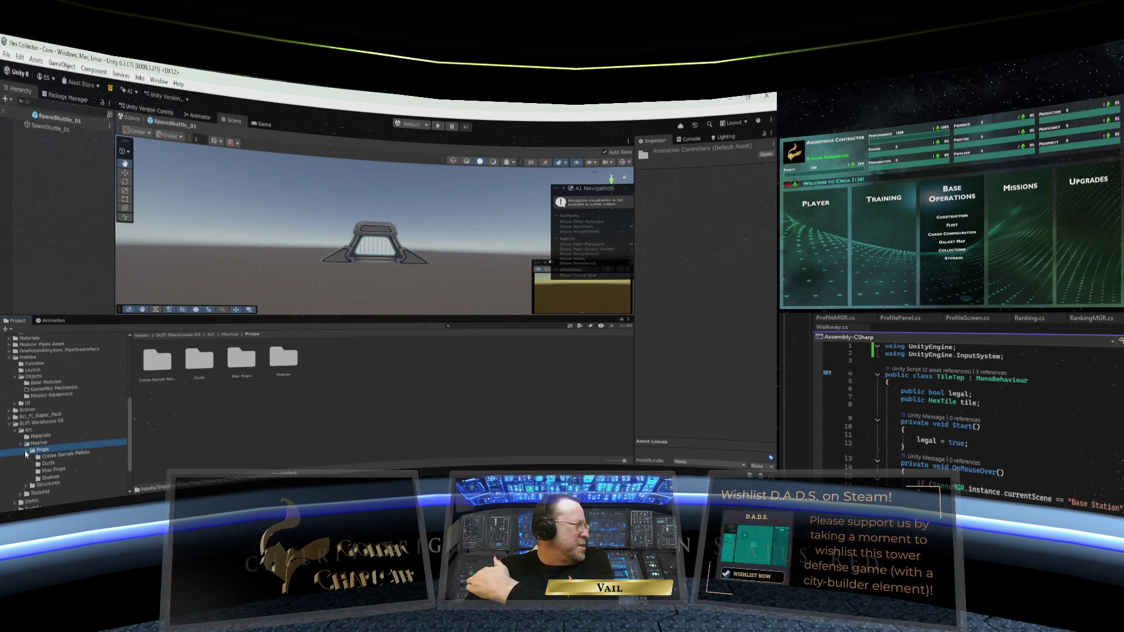
{"action": "left_click", "coordinate": [56, 454]}
{"action": "left_click", "coordinate": [50, 463]}
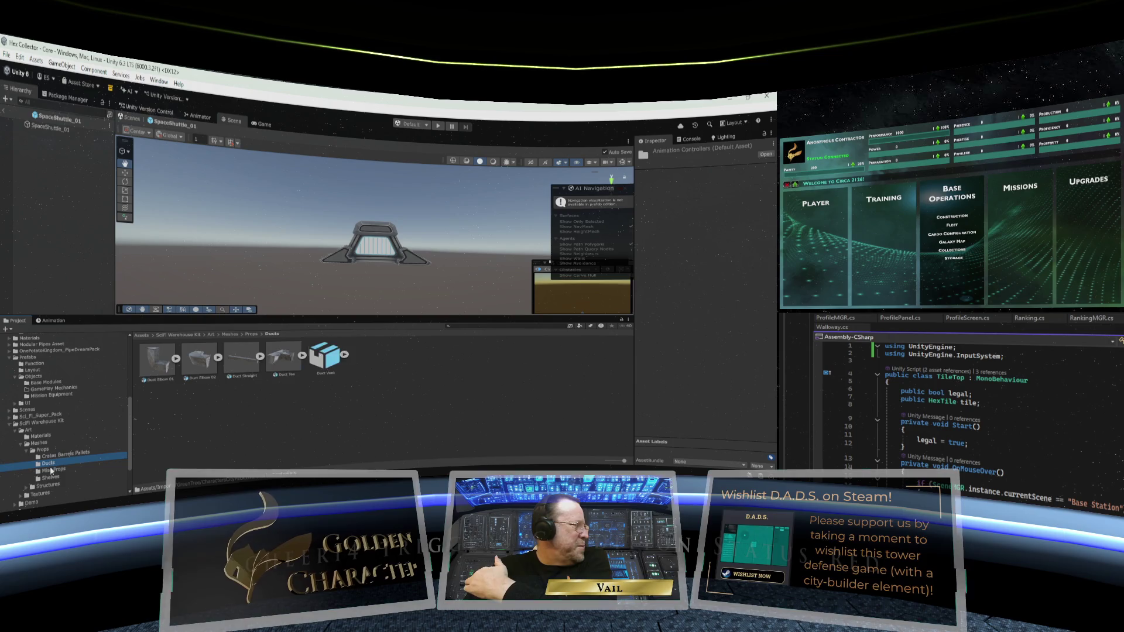
{"action": "left_click", "coordinate": [53, 470]}
{"action": "scroll", "coordinate": [57, 462], "scroll_direction": "down", "scroll_amount": 2}
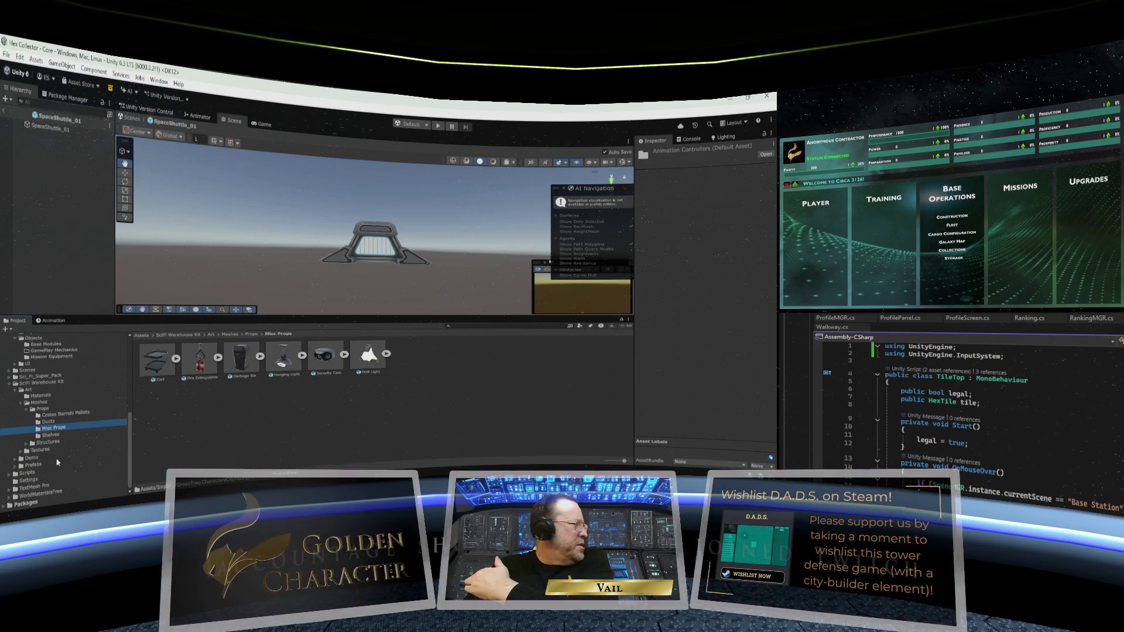
Inspect Structures' Catwalk, Ceiling, Corridors, Floor, Pillars and Beams, Structure Props, Walls, then Textures
{"action": "left_click", "coordinate": [54, 442]}
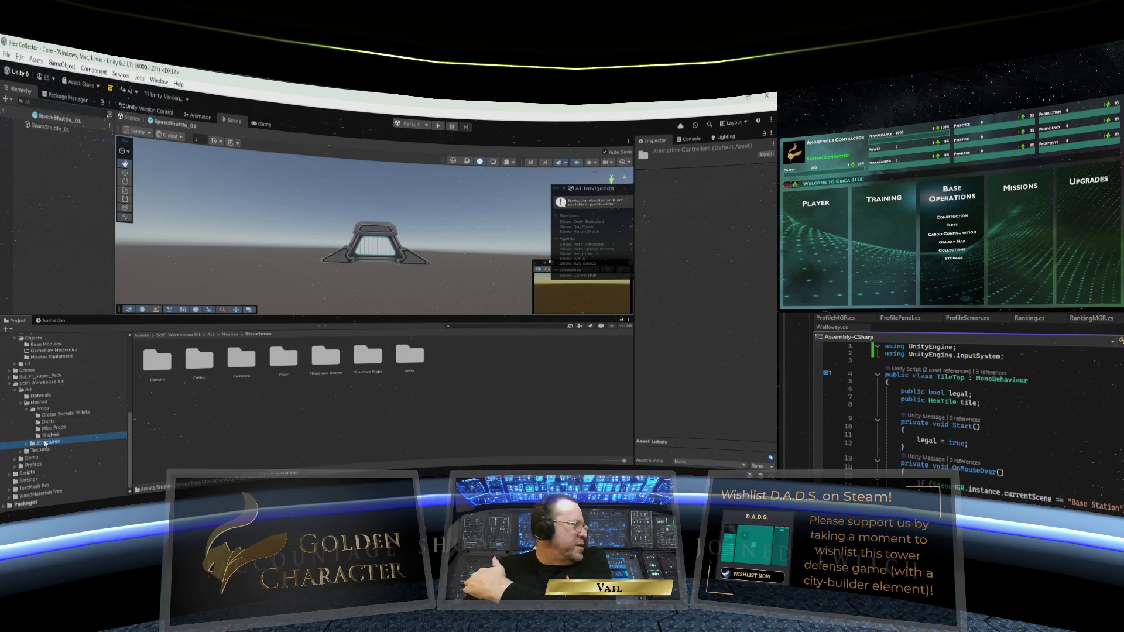
{"action": "left_click", "coordinate": [27, 444]}
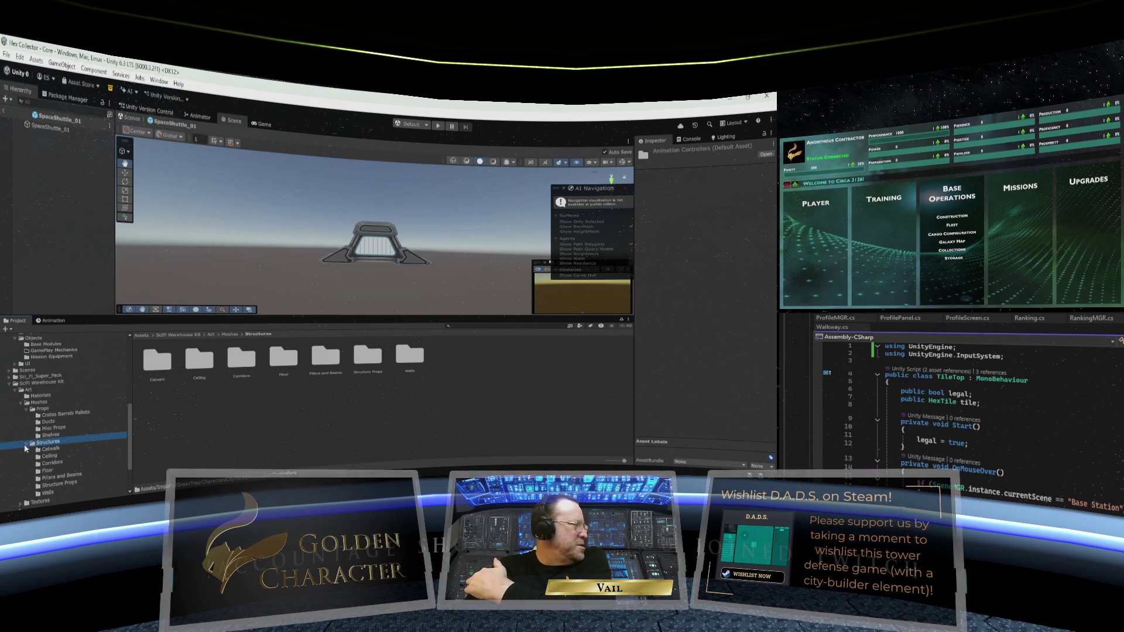
{"action": "left_click", "coordinate": [48, 448]}
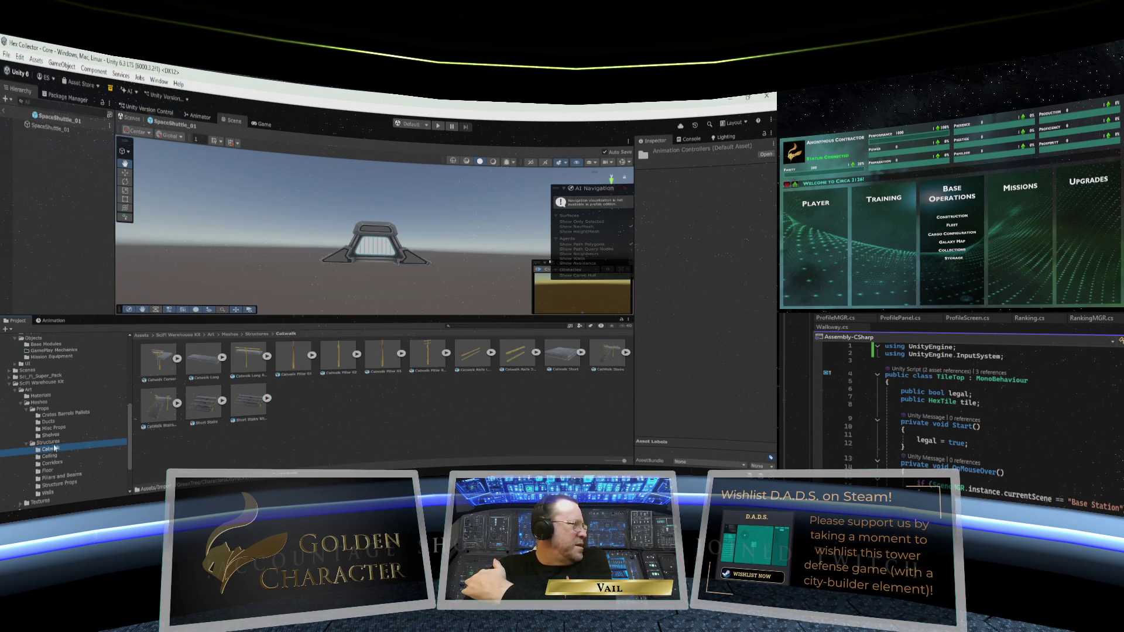
{"action": "left_click", "coordinate": [57, 456]}
{"action": "left_click", "coordinate": [56, 464]}
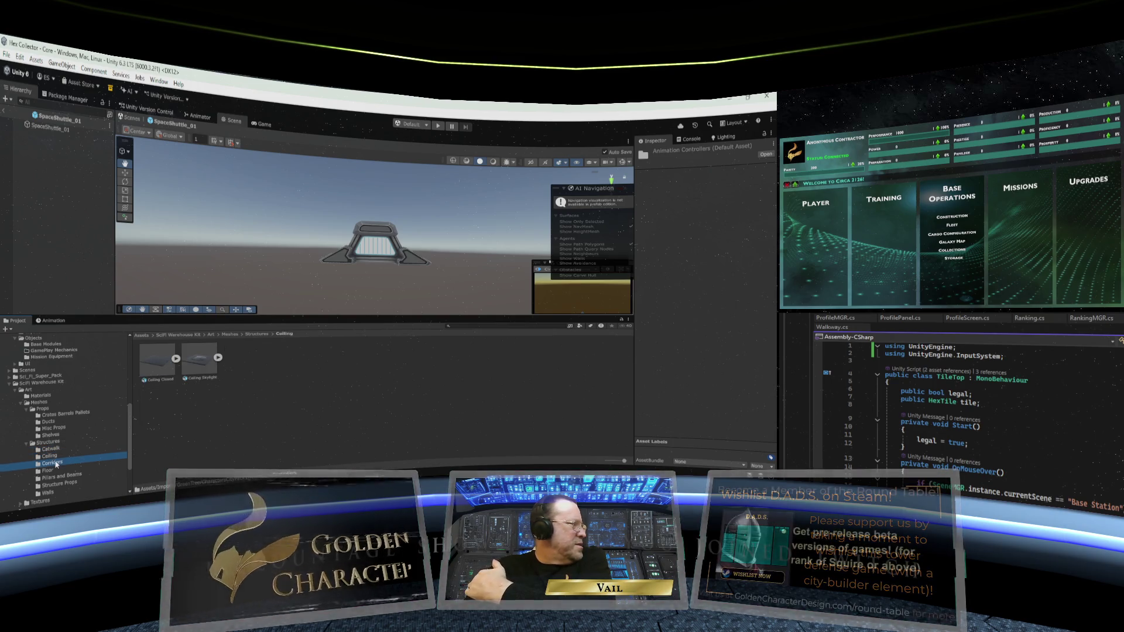
{"action": "scroll", "coordinate": [58, 448], "scroll_direction": "down", "scroll_amount": 2}
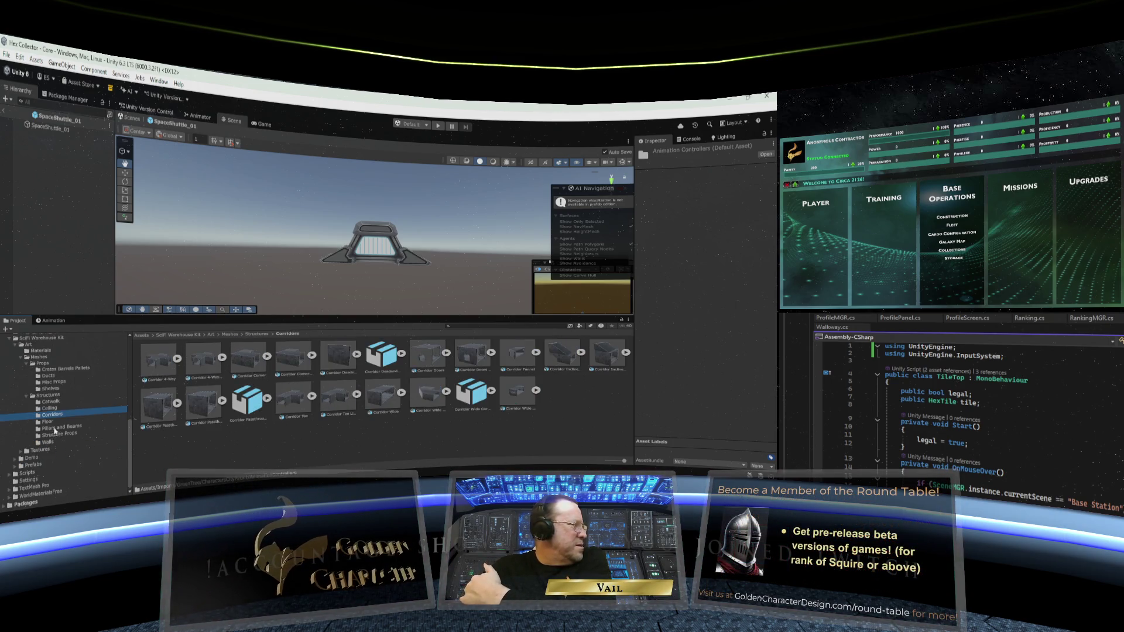
{"action": "left_click", "coordinate": [50, 423]}
{"action": "left_click", "coordinate": [57, 430]}
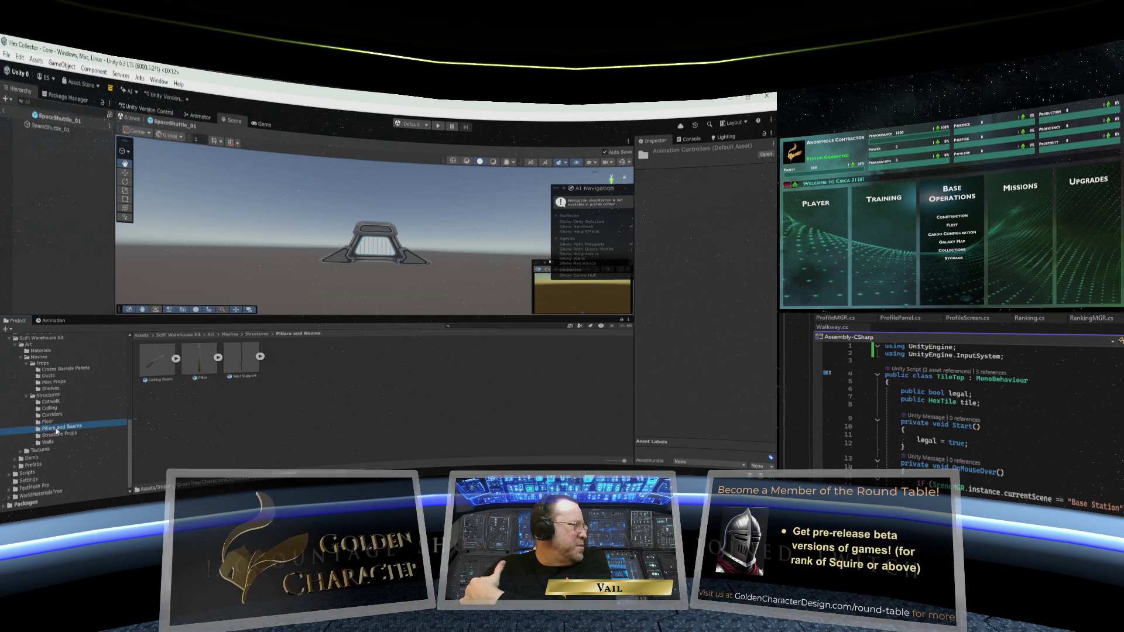
{"action": "left_click", "coordinate": [55, 435]}
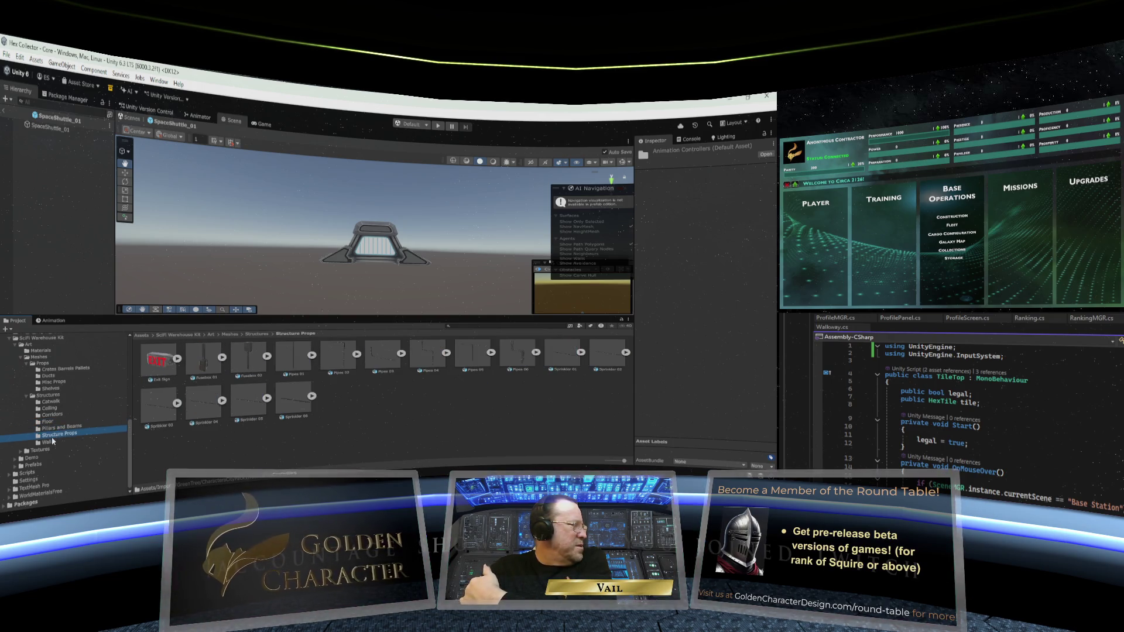
{"action": "left_click", "coordinate": [48, 442]}
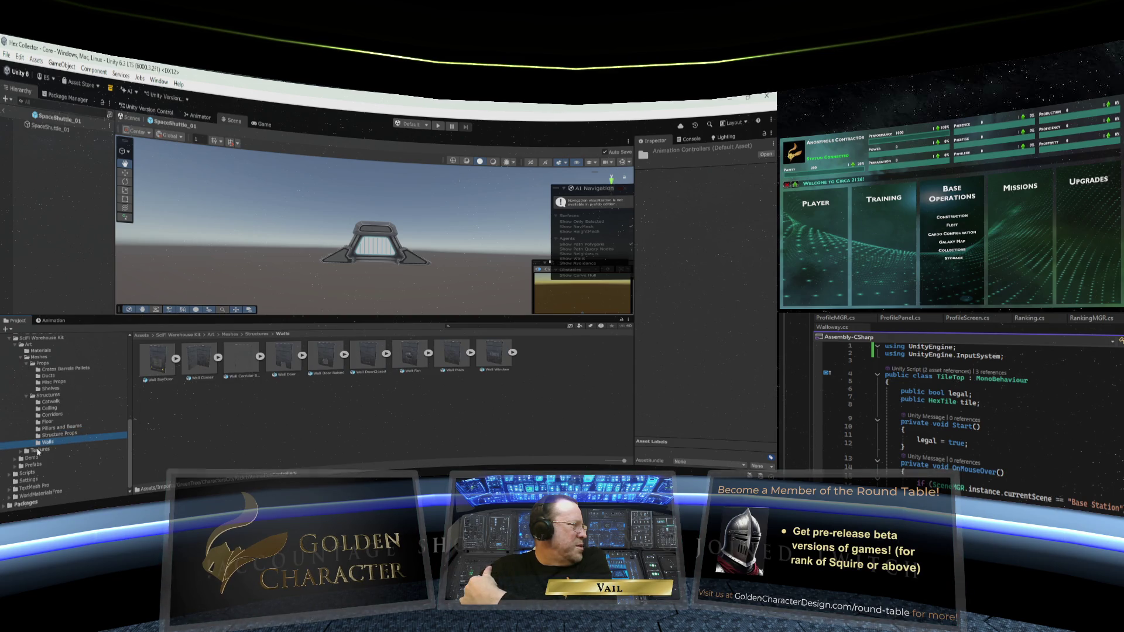
{"action": "left_click", "coordinate": [39, 450]}
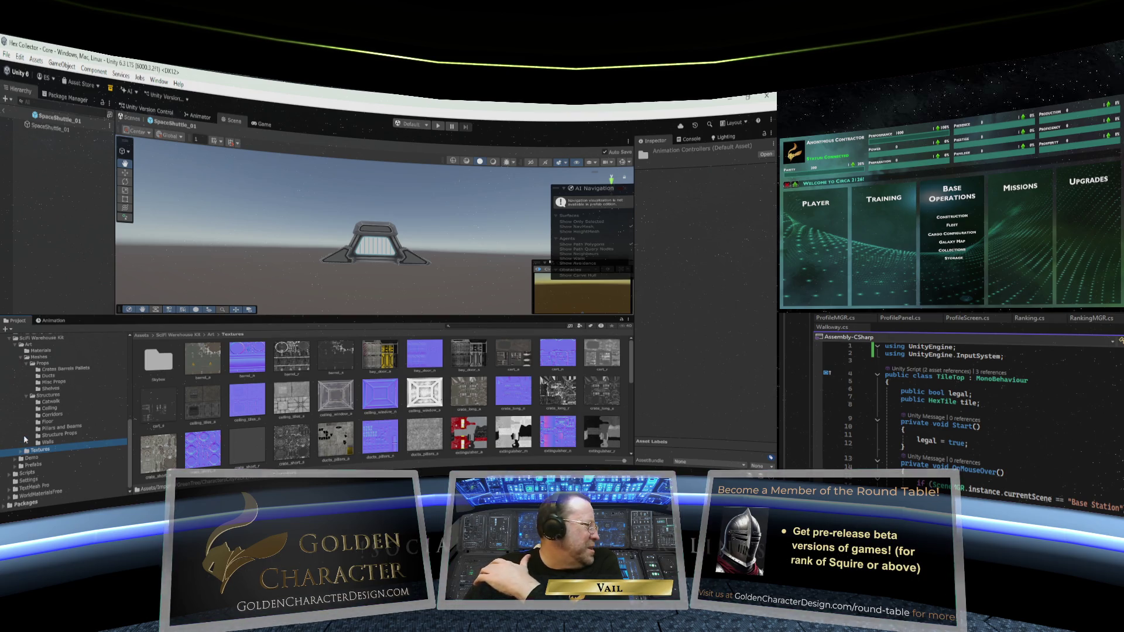
Look through the kit's Demo folder and its five scripts, and peek into Prefabs
{"action": "left_click", "coordinate": [26, 459]}
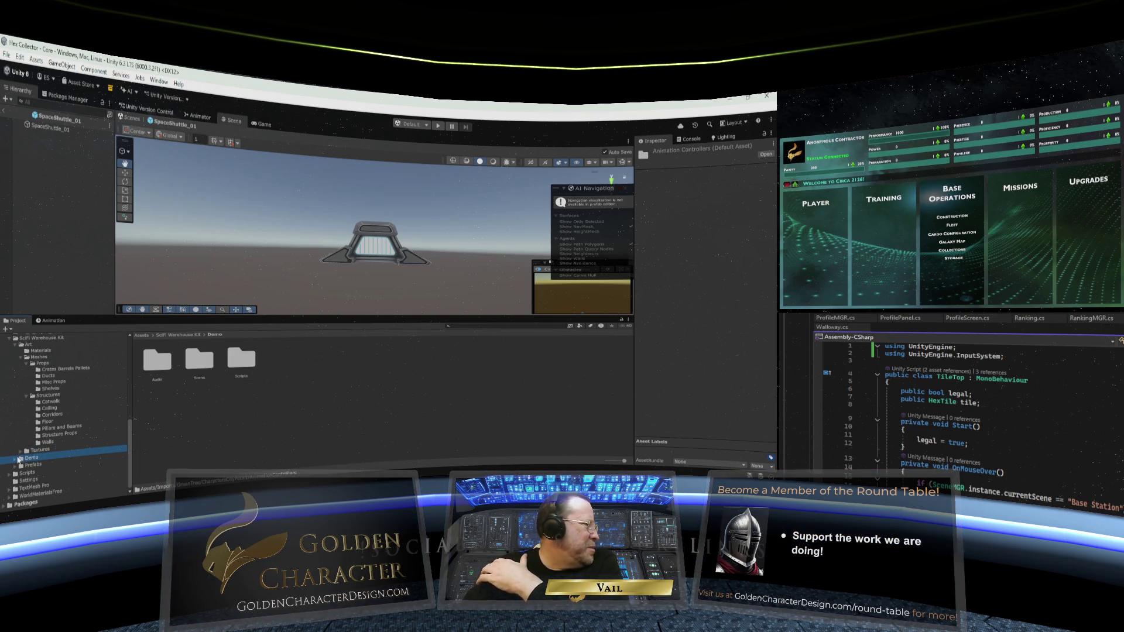
{"action": "double_click", "coordinate": [240, 360]}
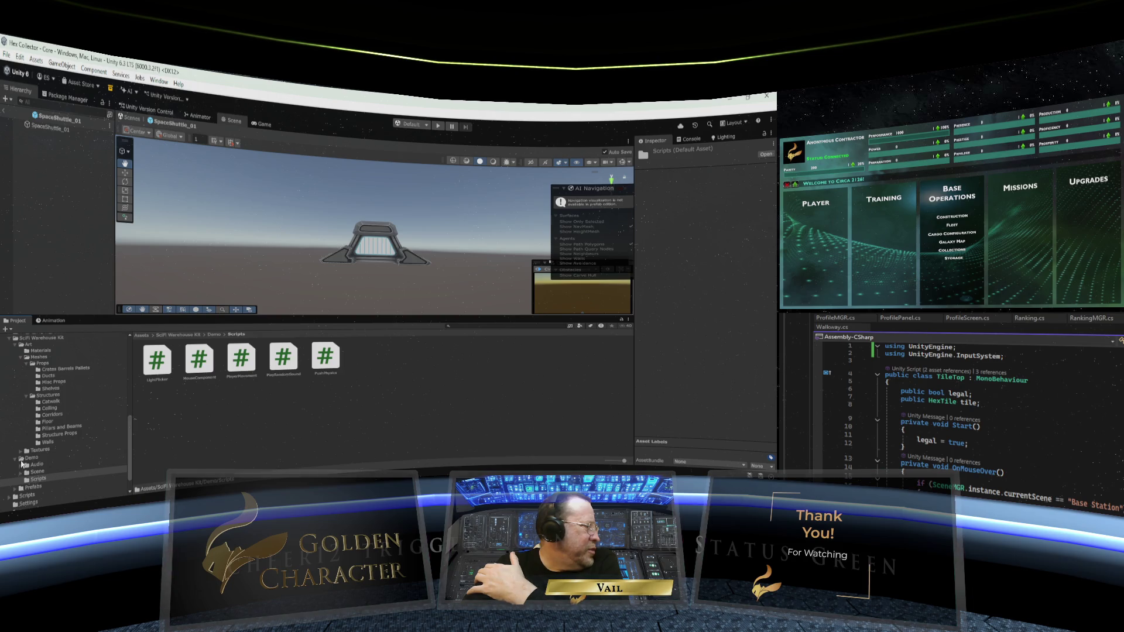
{"action": "left_click", "coordinate": [26, 461]}
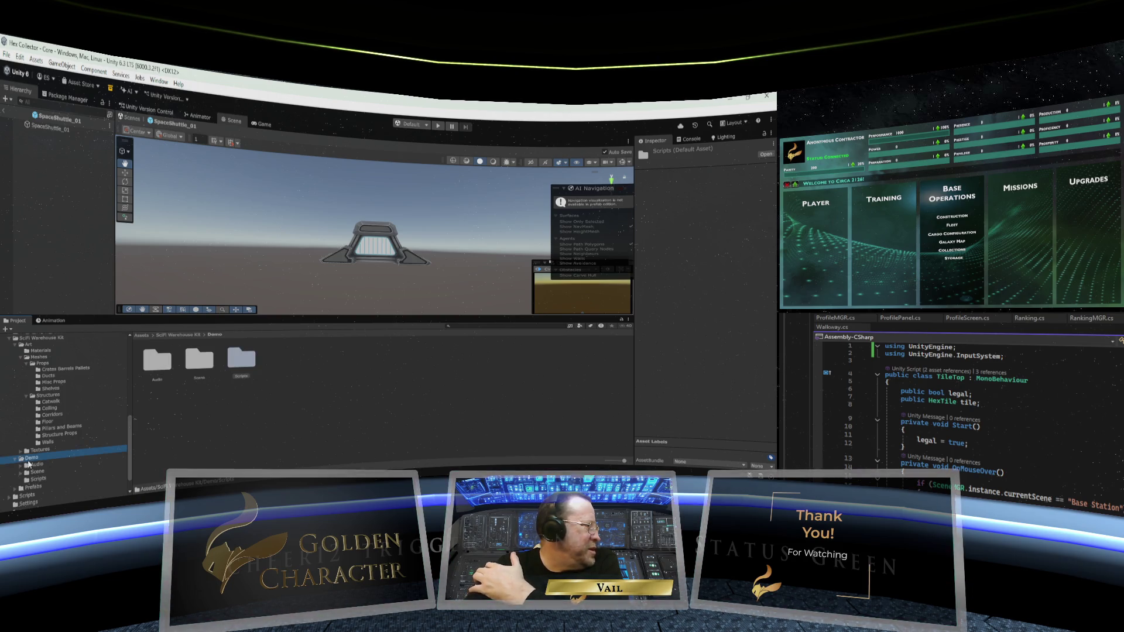
{"action": "left_click", "coordinate": [19, 488]}
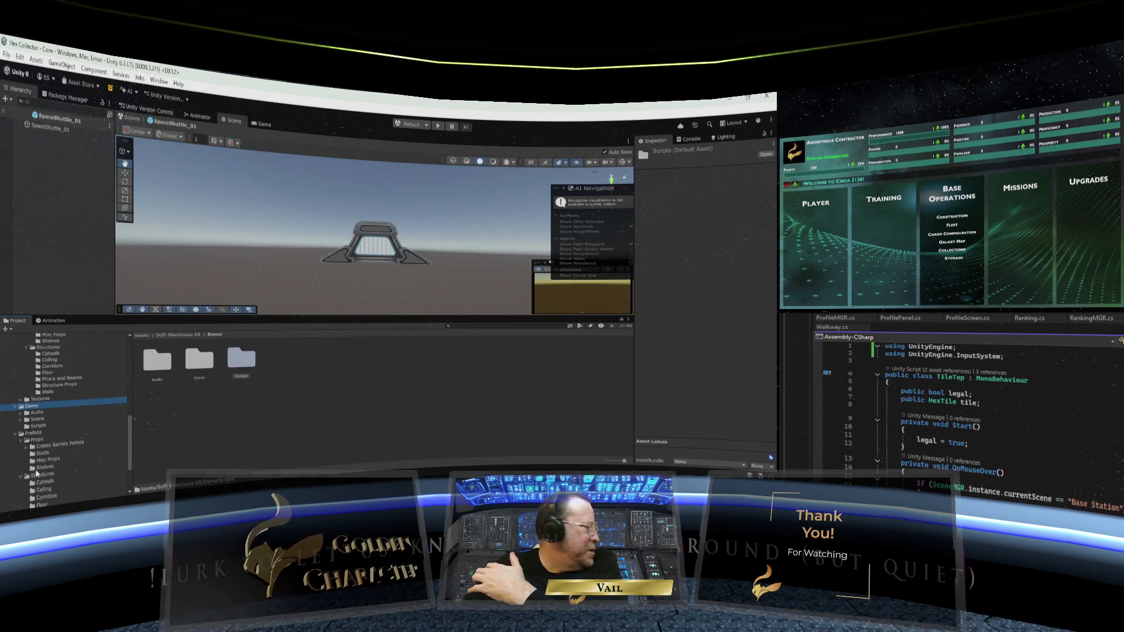
{"action": "left_click", "coordinate": [16, 434]}
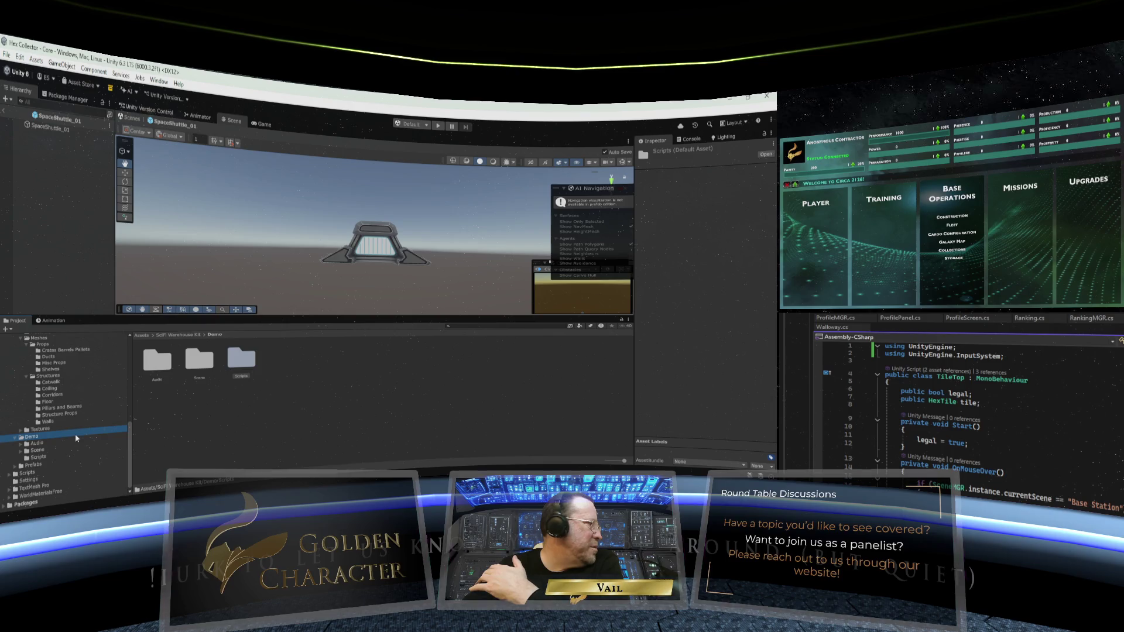
Select the Demo folder, cancelling the accidental rename, and request its deletion
{"action": "left_click", "coordinate": [48, 438]}
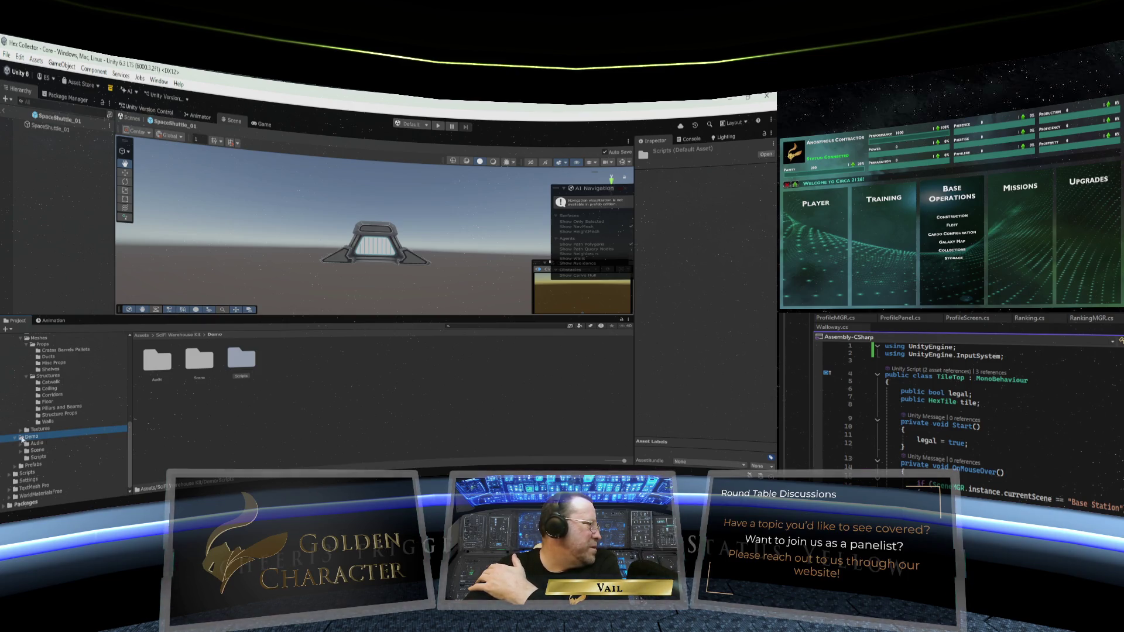
{"action": "key", "text": "Escape"}
{"action": "left_click", "coordinate": [37, 438]}
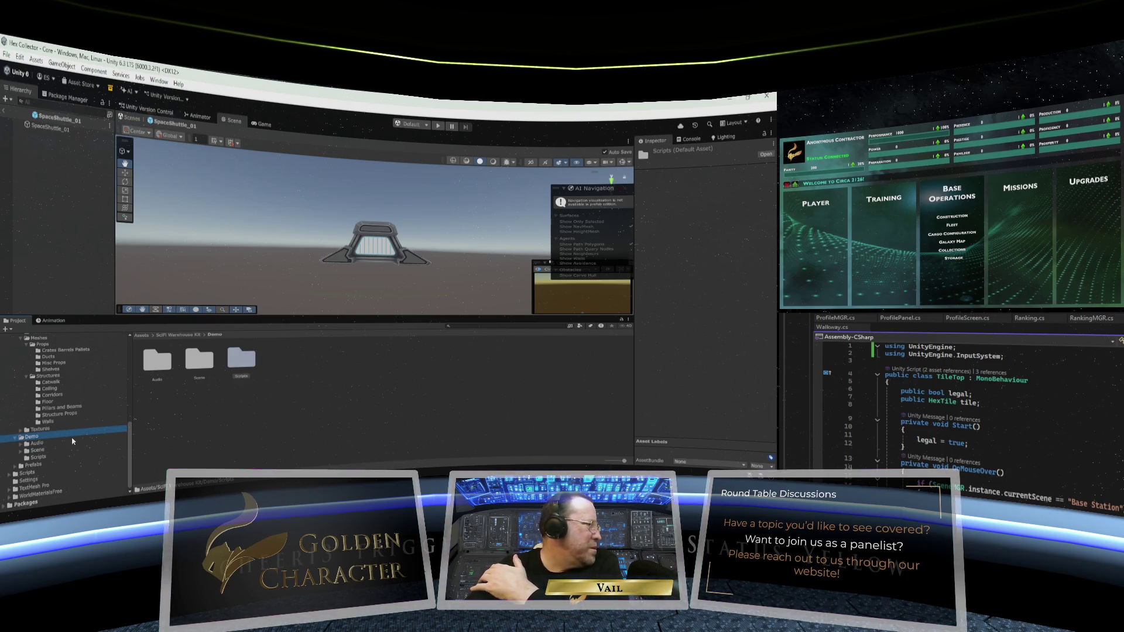
{"action": "key", "text": "Delete"}
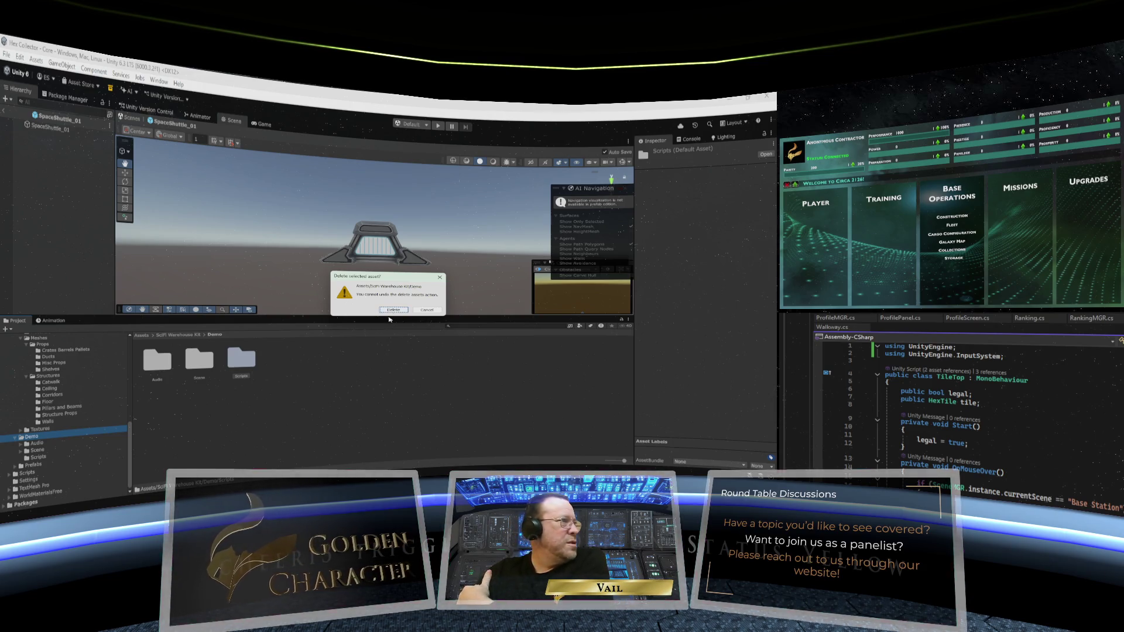
Confirm deleting the Demo folder in the 'Delete selected asset?' dialog
{"action": "left_click", "coordinate": [393, 310]}
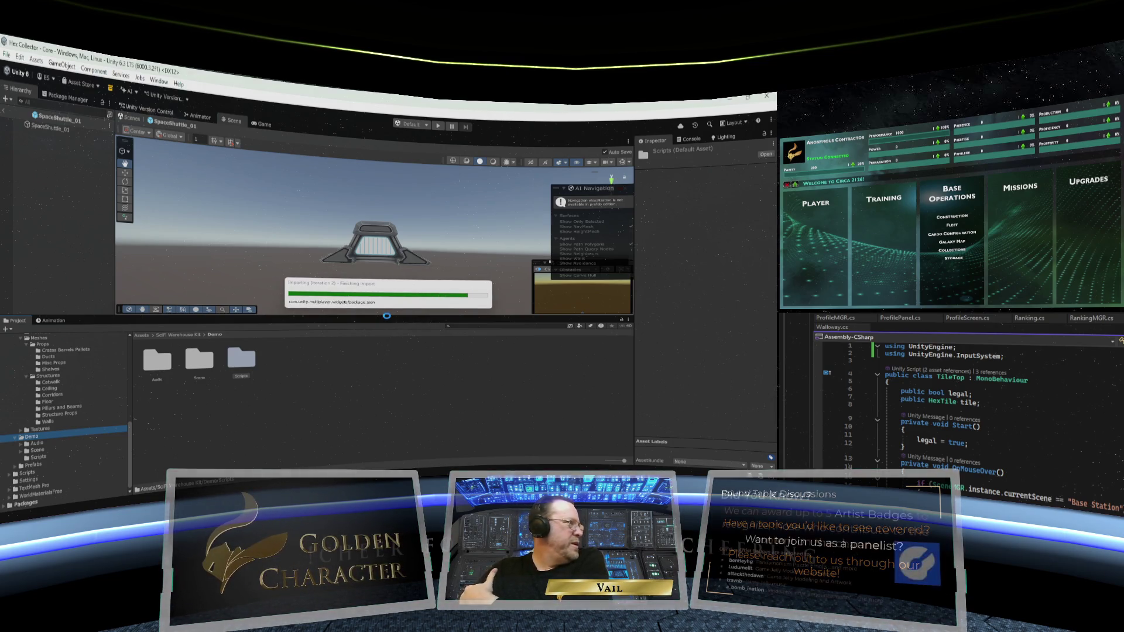
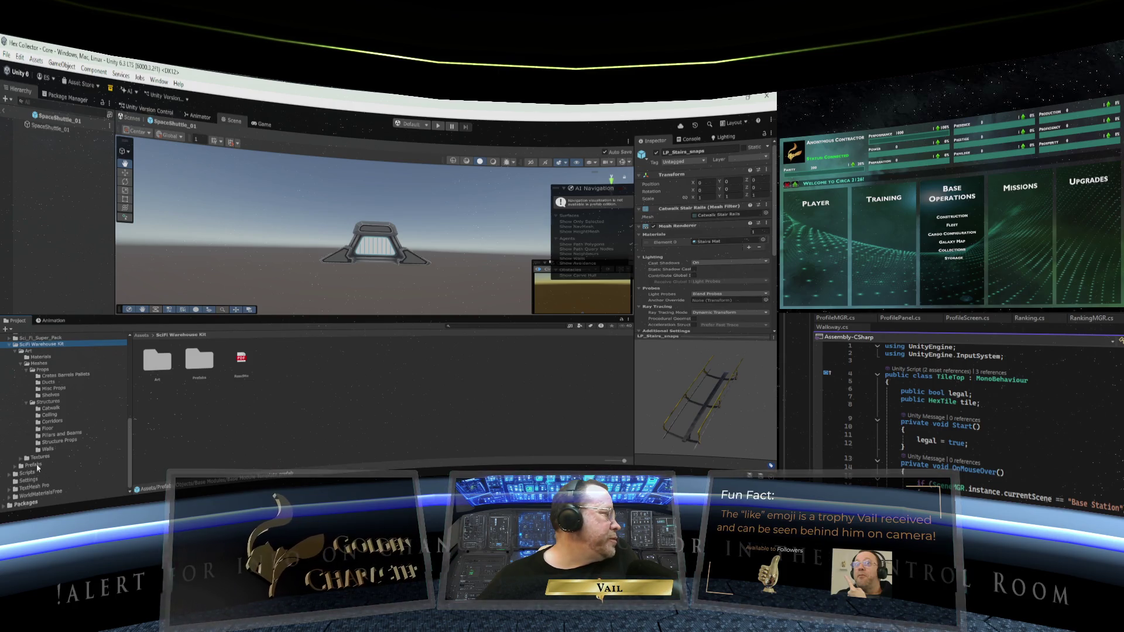
Collapse SciFi Warehouse Kit and browse WorldMaterialsFree's Resource Files and AgedDarkWood textures
{"action": "left_click", "coordinate": [12, 346]}
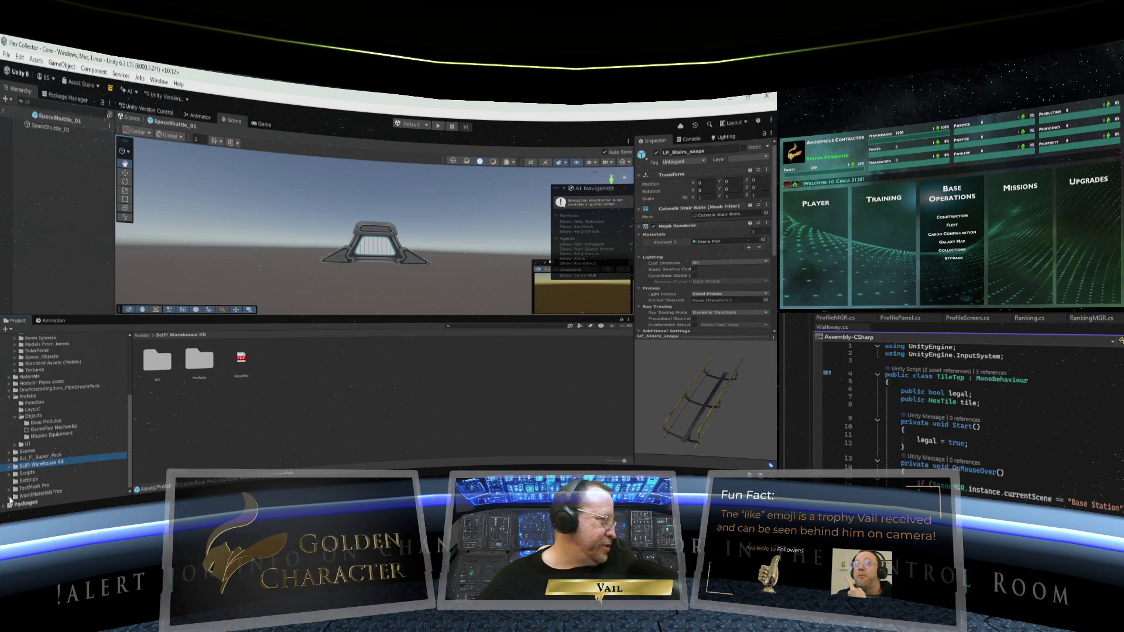
{"action": "left_click", "coordinate": [10, 493]}
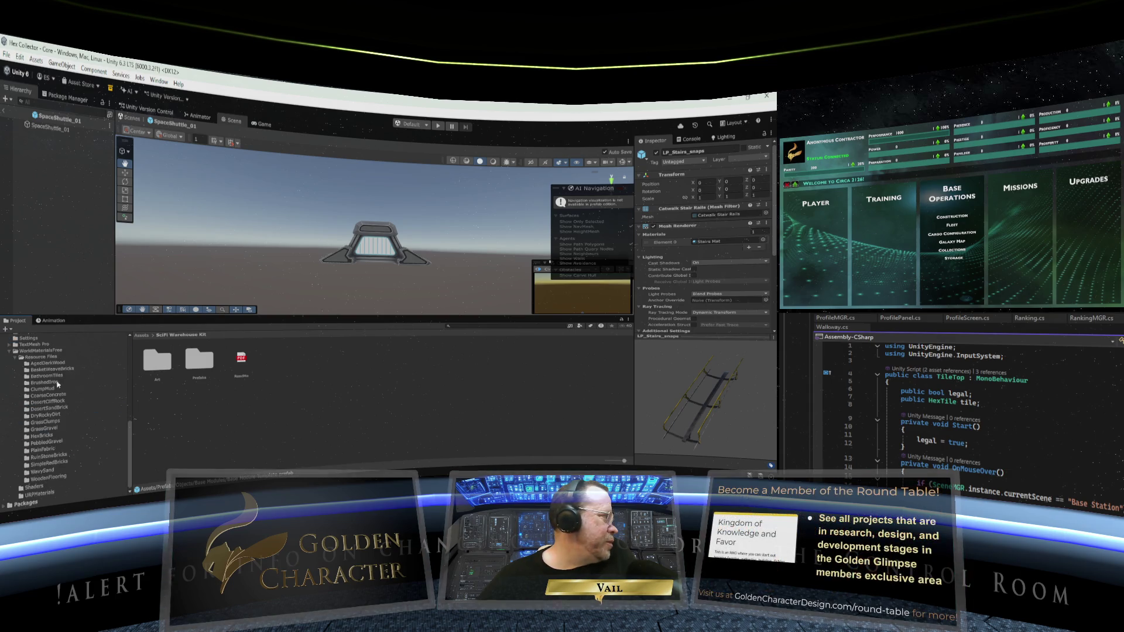
{"action": "left_click", "coordinate": [43, 356]}
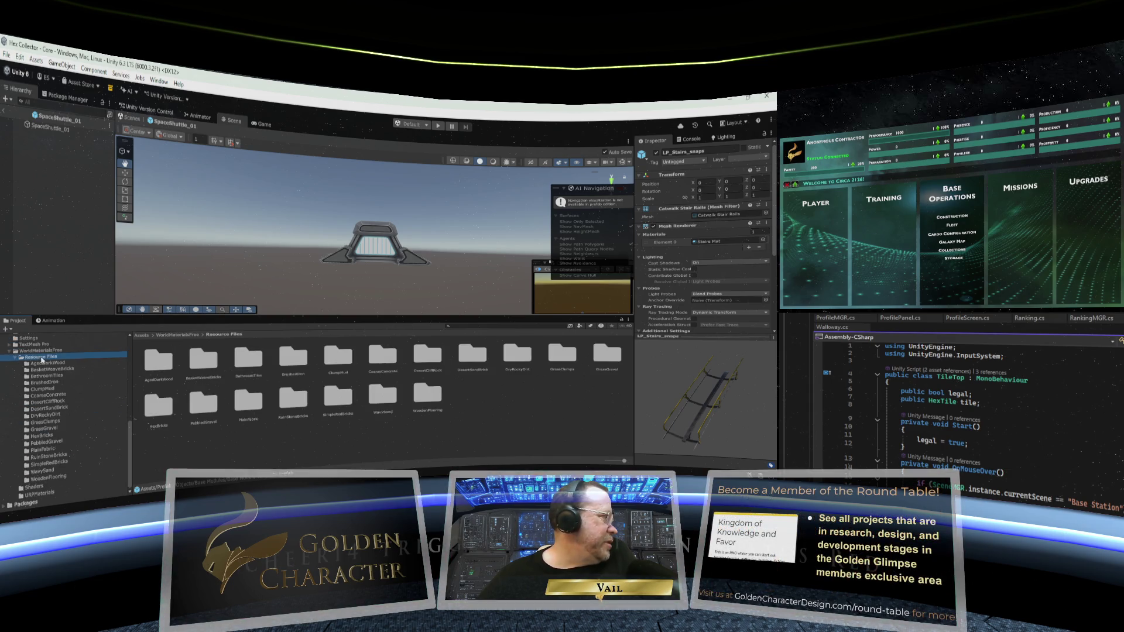
{"action": "left_click", "coordinate": [42, 364]}
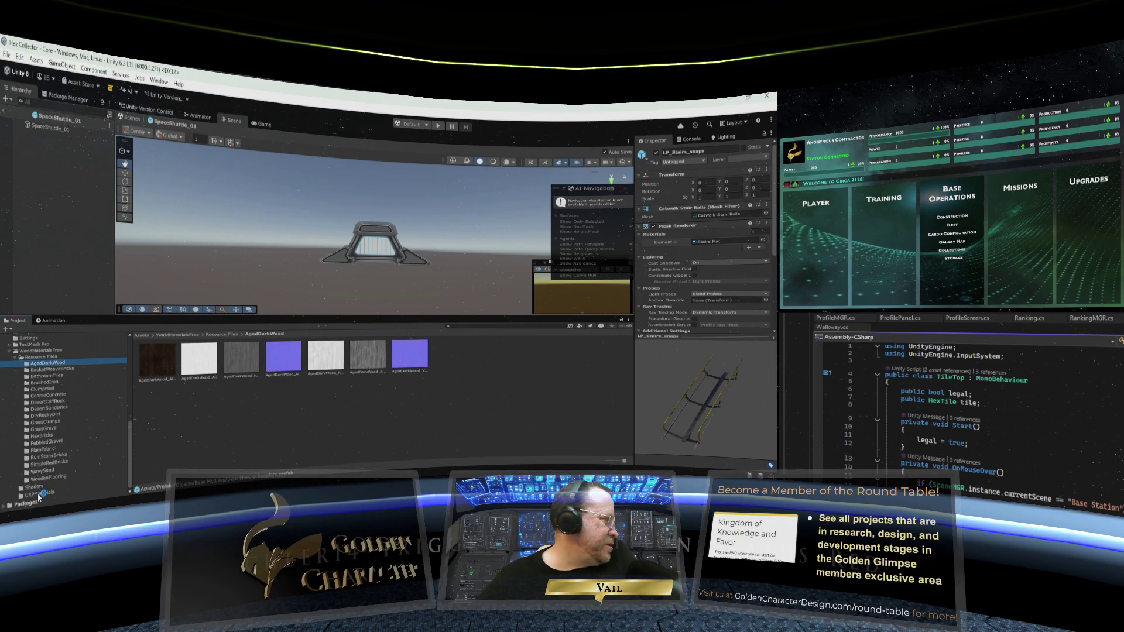
{"action": "left_click", "coordinate": [20, 356]}
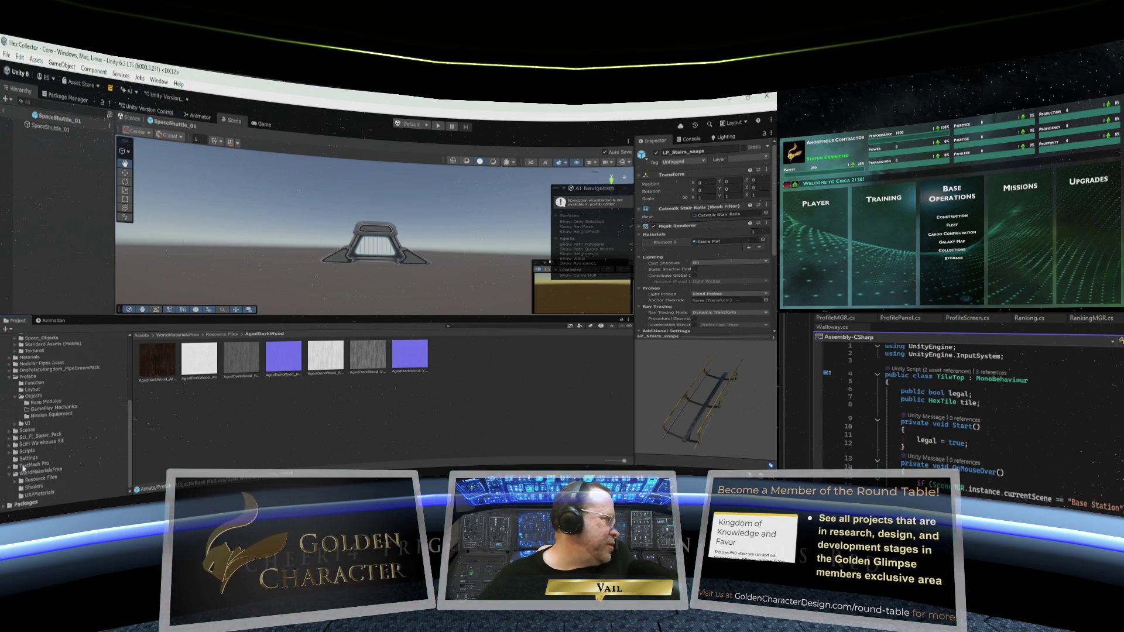
{"action": "left_click", "coordinate": [9, 474]}
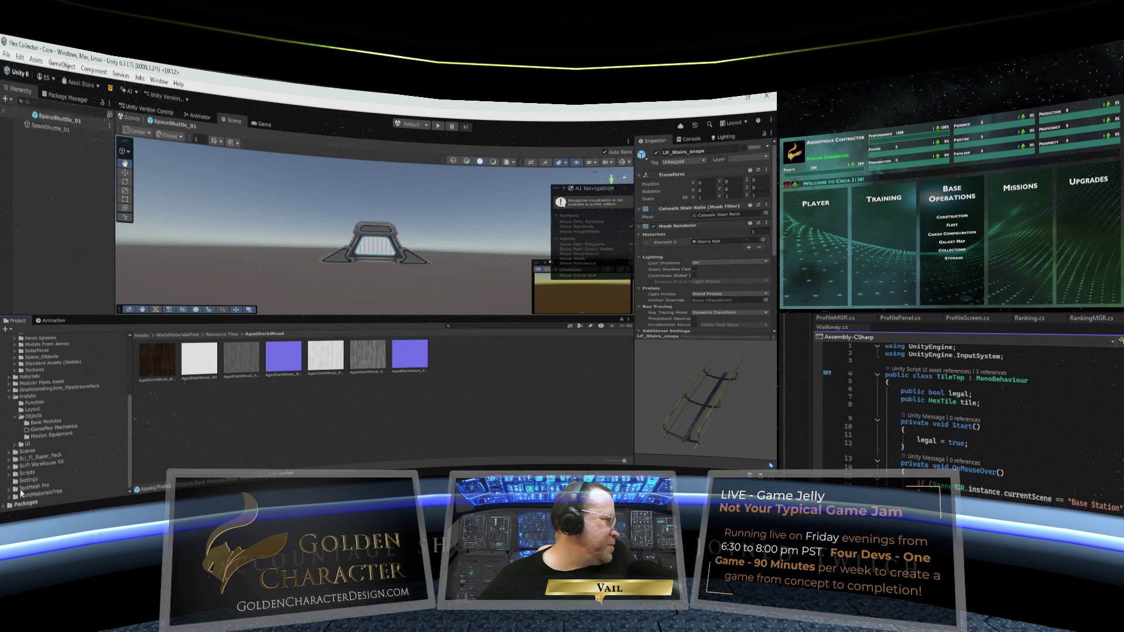
Expand the Scripts folder and list its subfolders
{"action": "left_click", "coordinate": [10, 475]}
{"action": "left_click", "coordinate": [27, 472]}
{"action": "scroll", "coordinate": [52, 452], "scroll_direction": "down", "scroll_amount": 3}
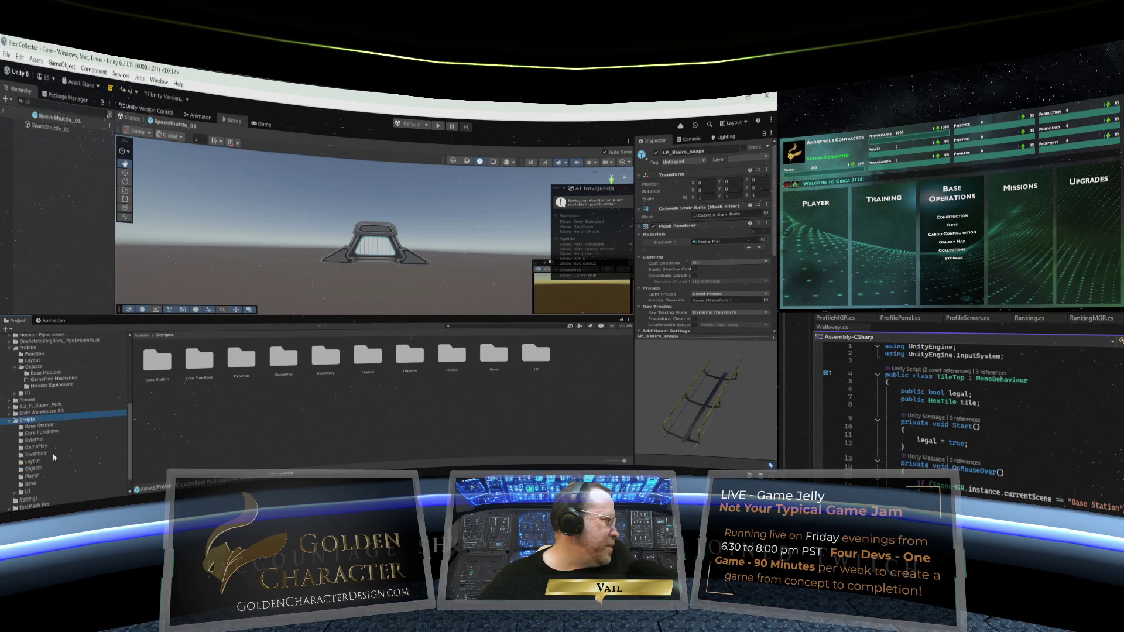
{"action": "scroll", "coordinate": [51, 452], "scroll_direction": "up", "scroll_amount": 3}
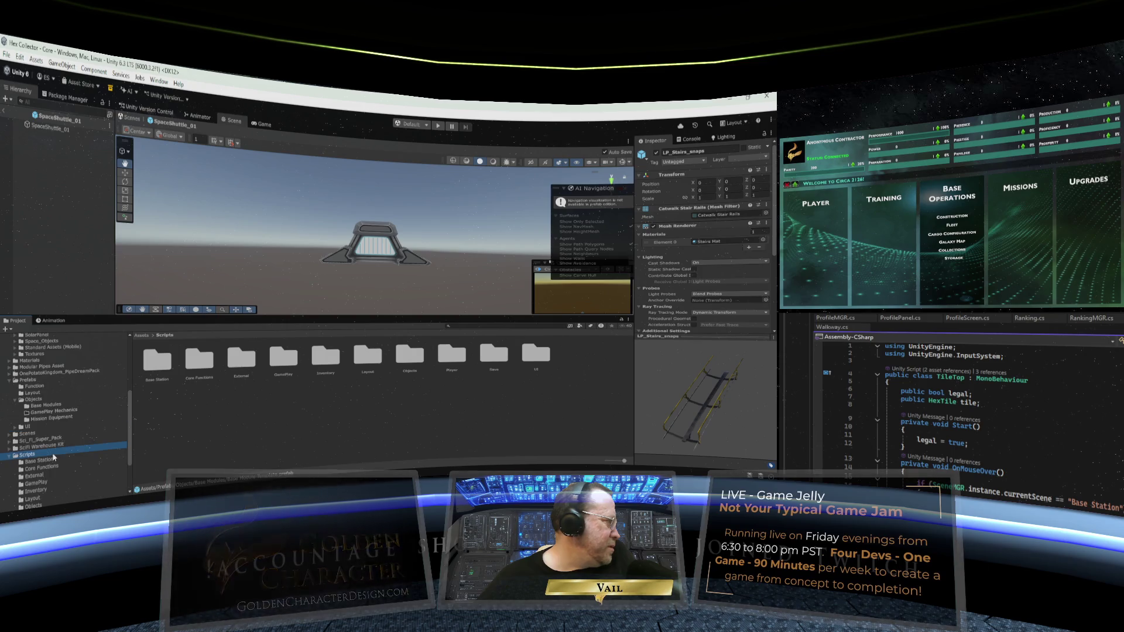
Expand Sci_Fi_Super_Pack > Character_Worker in the folder tree to reveal its subfolders
{"action": "left_click", "coordinate": [11, 457]}
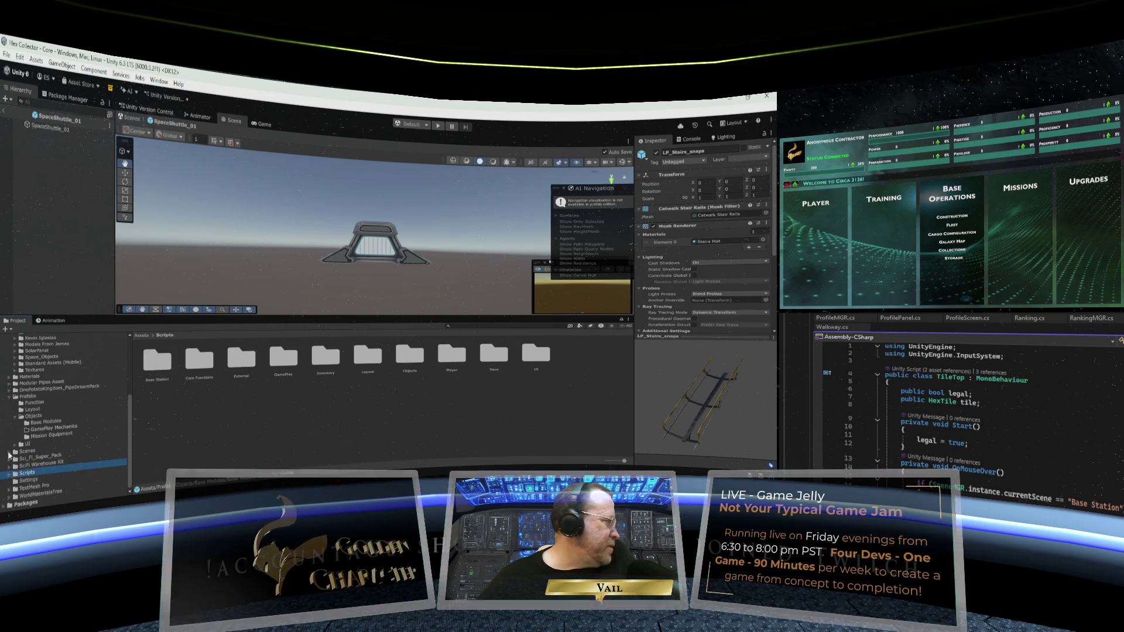
{"action": "left_click", "coordinate": [10, 471]}
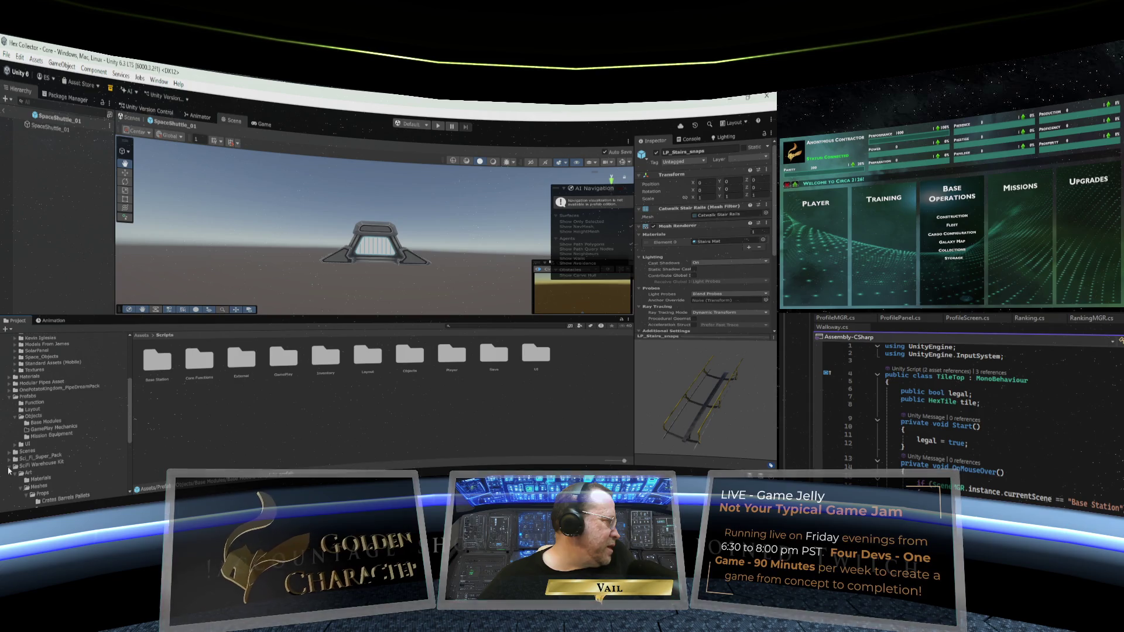
{"action": "left_click", "coordinate": [11, 466]}
{"action": "left_click", "coordinate": [13, 457]}
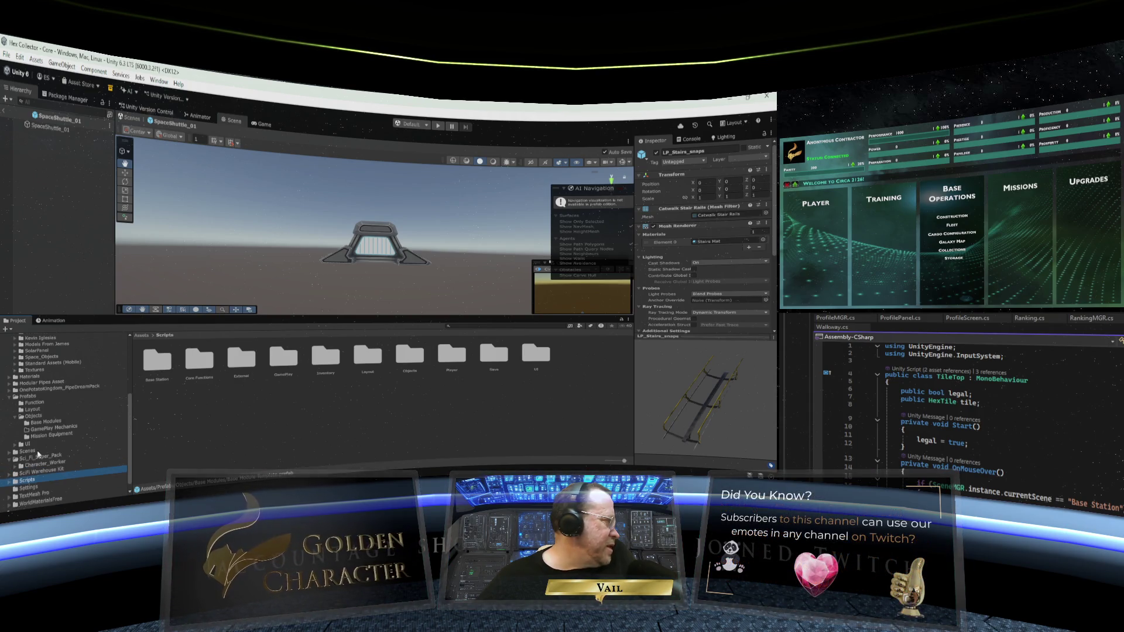
{"action": "left_click", "coordinate": [16, 463]}
{"action": "scroll", "coordinate": [51, 439], "scroll_direction": "down", "scroll_amount": 3}
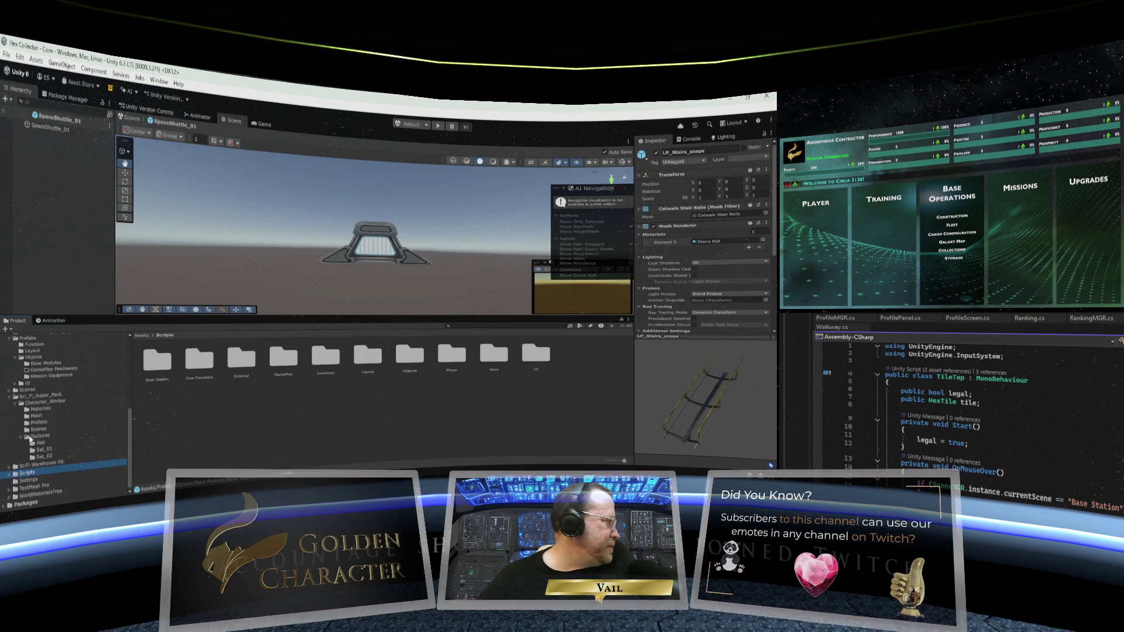
Look through Character_Worker's Materials, Meshes, Prefabs, Scenes and Textures folders
{"action": "left_click", "coordinate": [36, 429]}
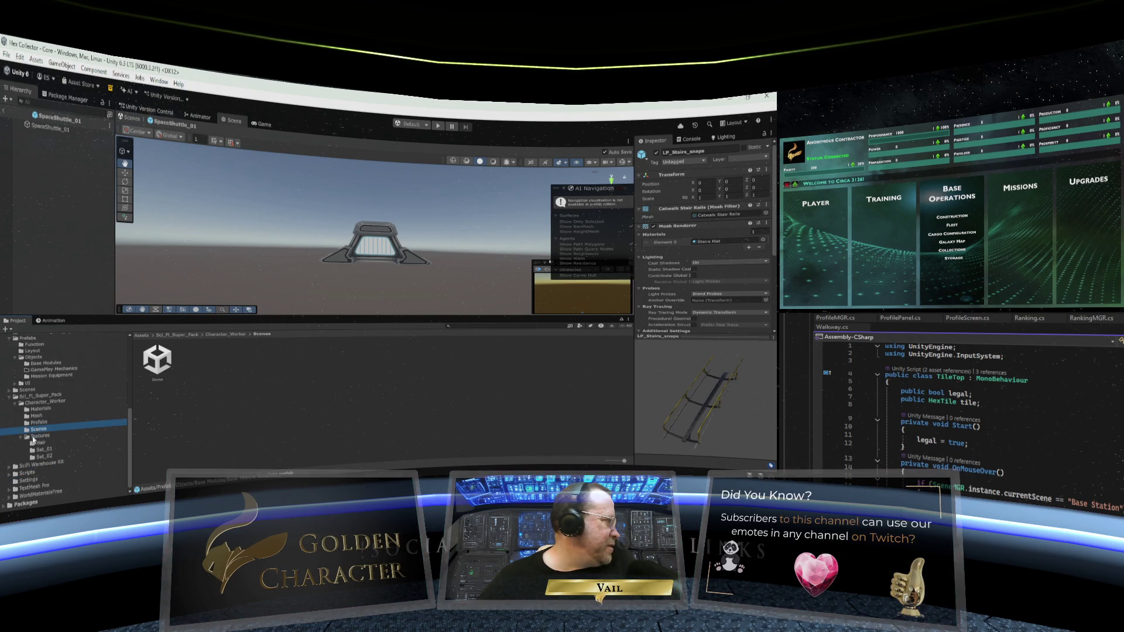
{"action": "scroll", "coordinate": [21, 440], "scroll_direction": "up", "scroll_amount": 1}
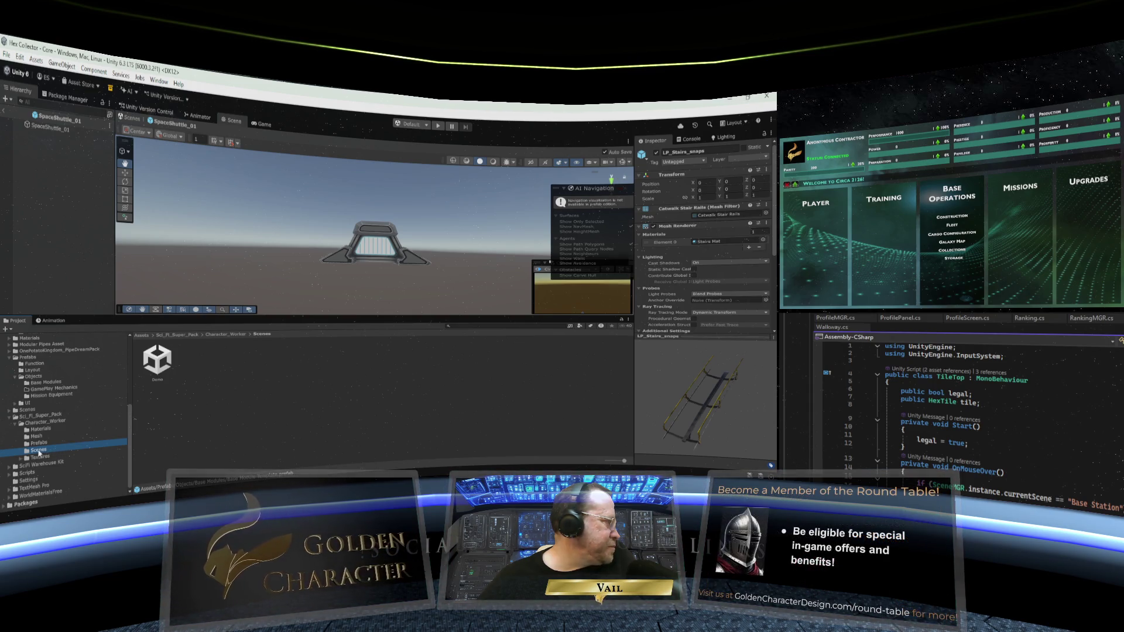
{"action": "left_click", "coordinate": [61, 447]}
{"action": "left_click", "coordinate": [33, 431]}
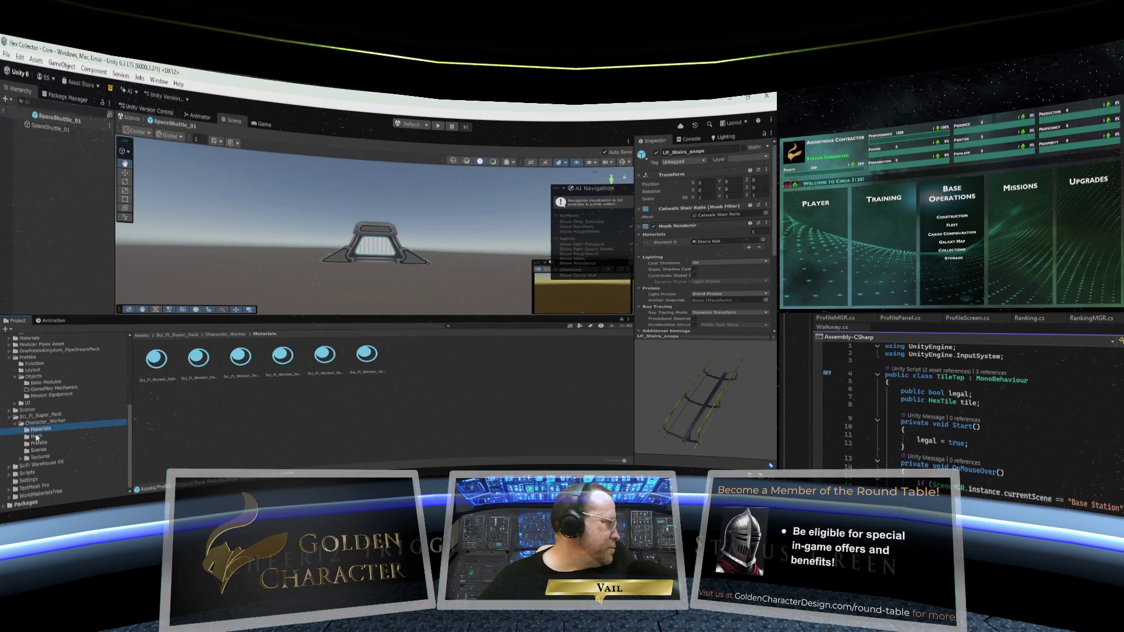
{"action": "left_click", "coordinate": [36, 437]}
{"action": "left_click", "coordinate": [41, 443]}
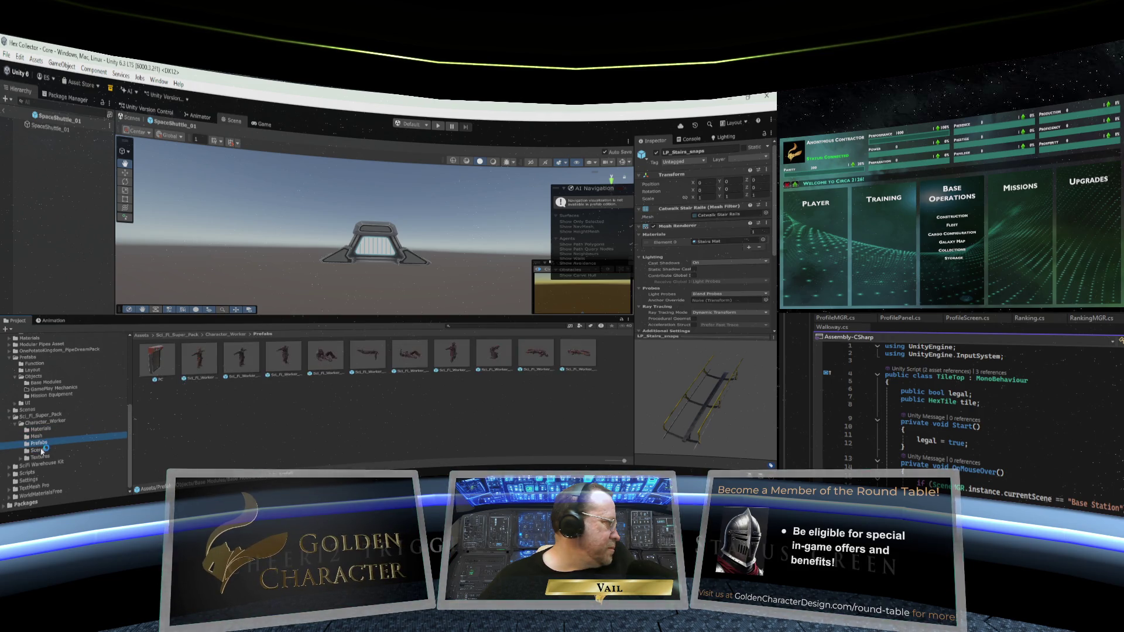
{"action": "left_click", "coordinate": [38, 450]}
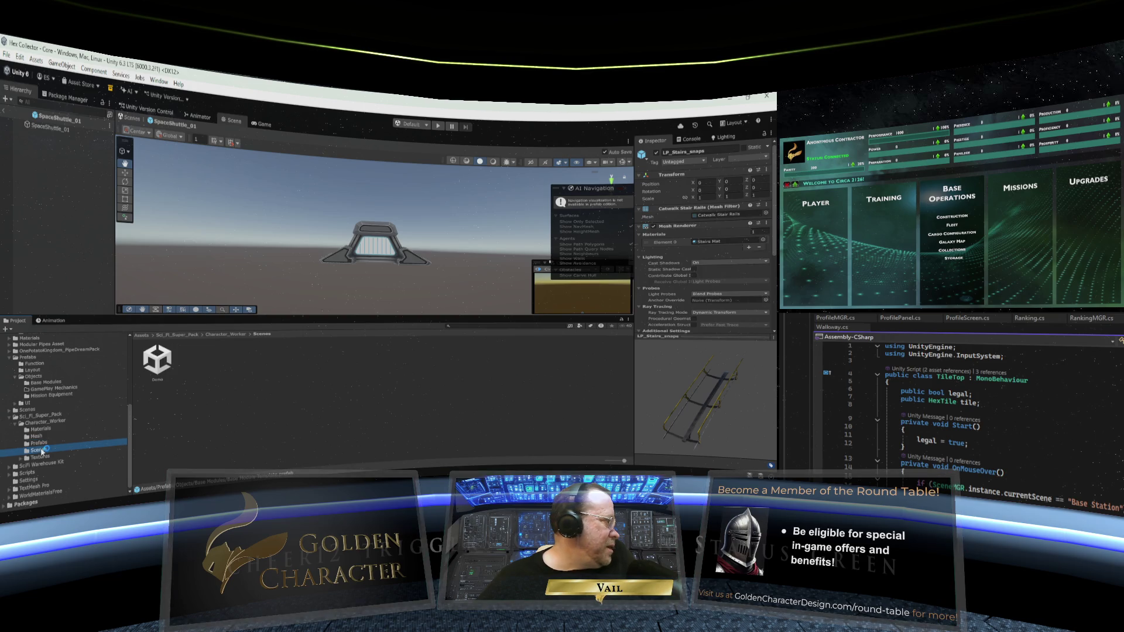
{"action": "left_click", "coordinate": [40, 429]}
{"action": "left_click", "coordinate": [38, 443]}
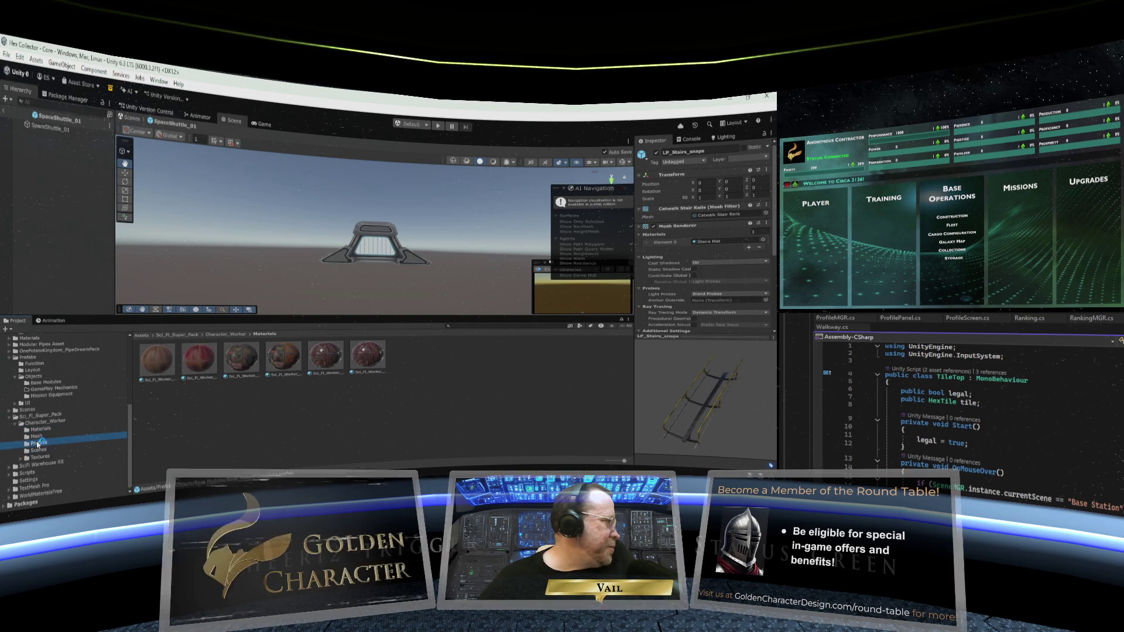
{"action": "left_click", "coordinate": [40, 450]}
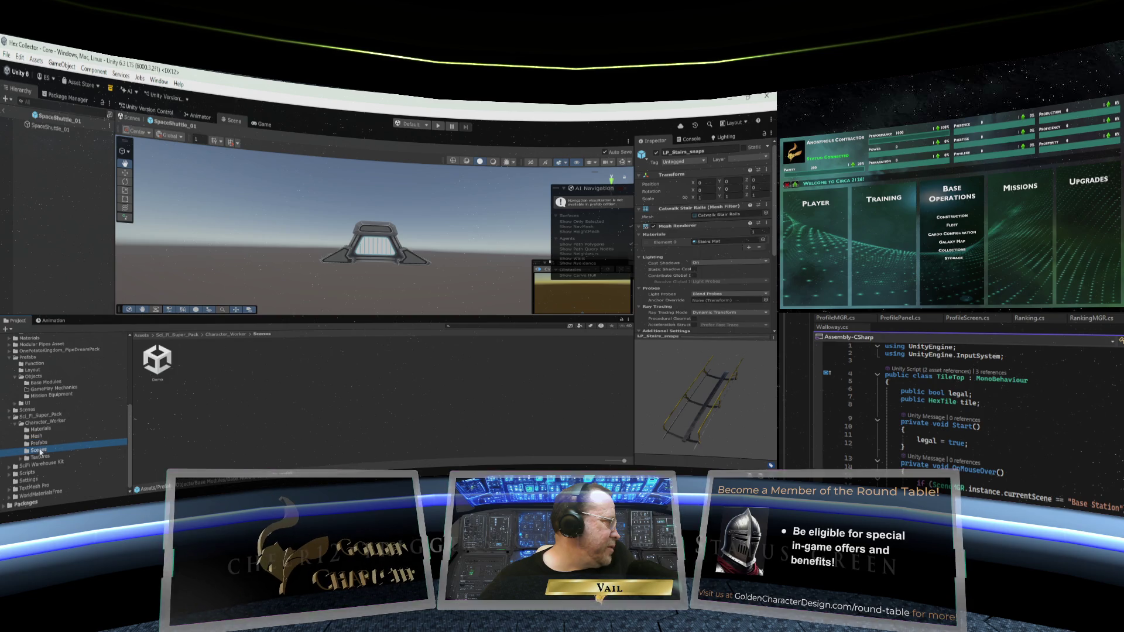
{"action": "left_click", "coordinate": [39, 459]}
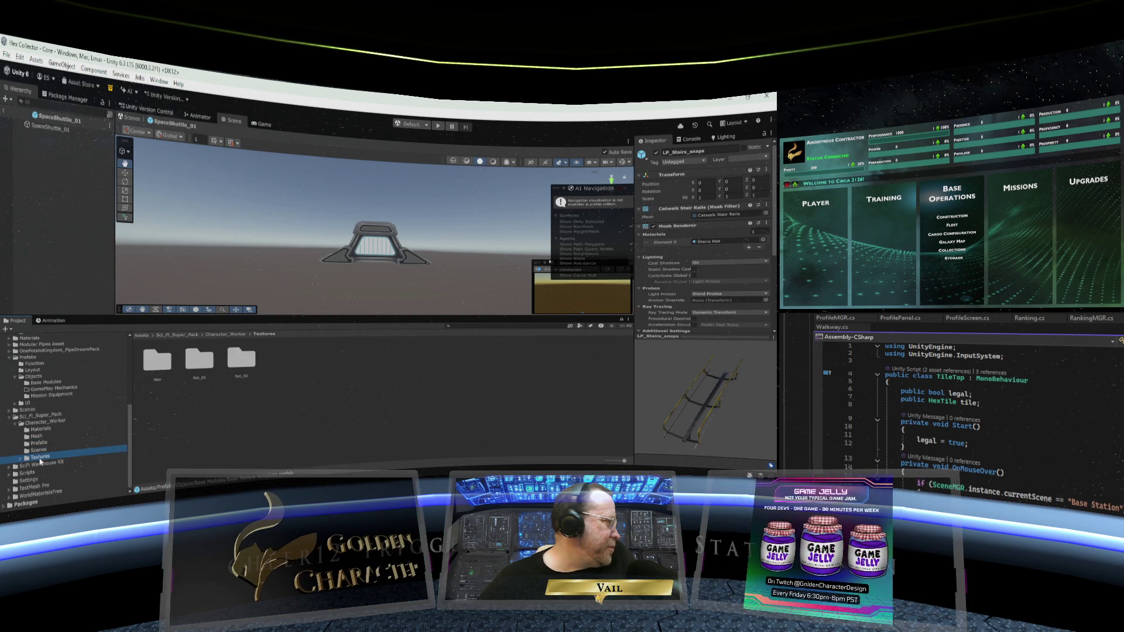
Delete Character_Worker's Scenes folder containing the Demo scene
{"action": "left_click", "coordinate": [40, 450]}
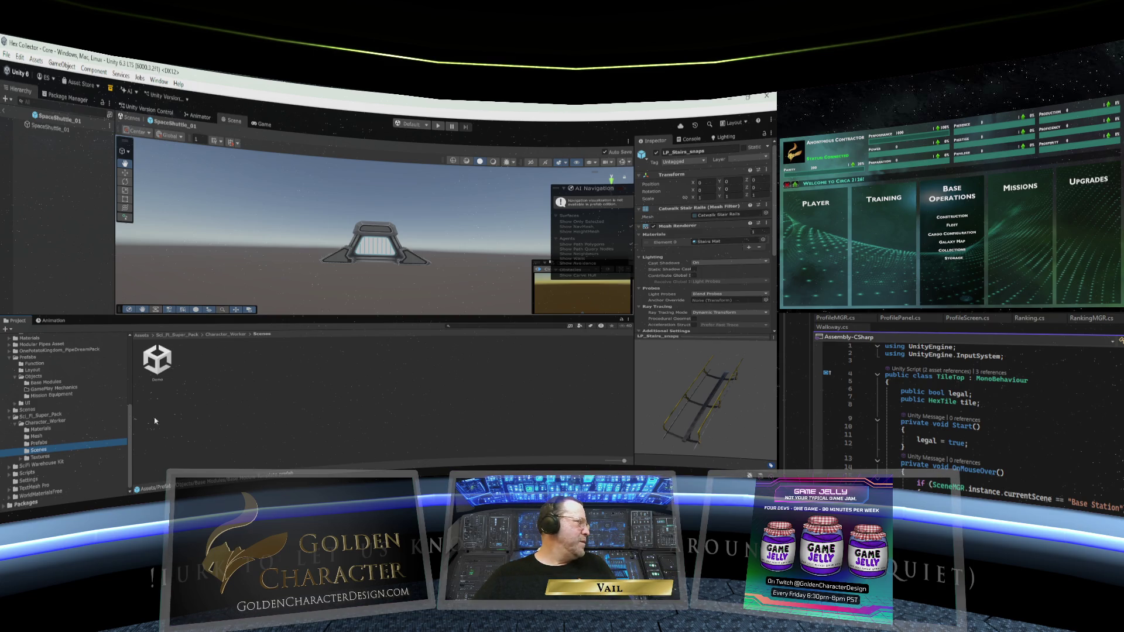
{"action": "key", "text": "Delete"}
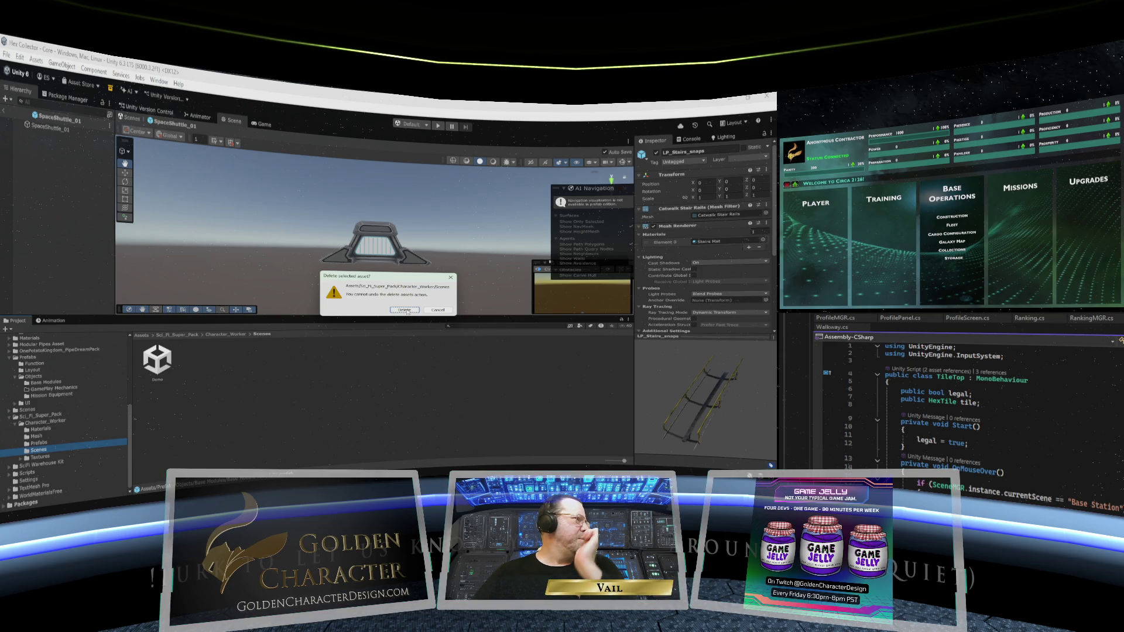
{"action": "left_click", "coordinate": [405, 310]}
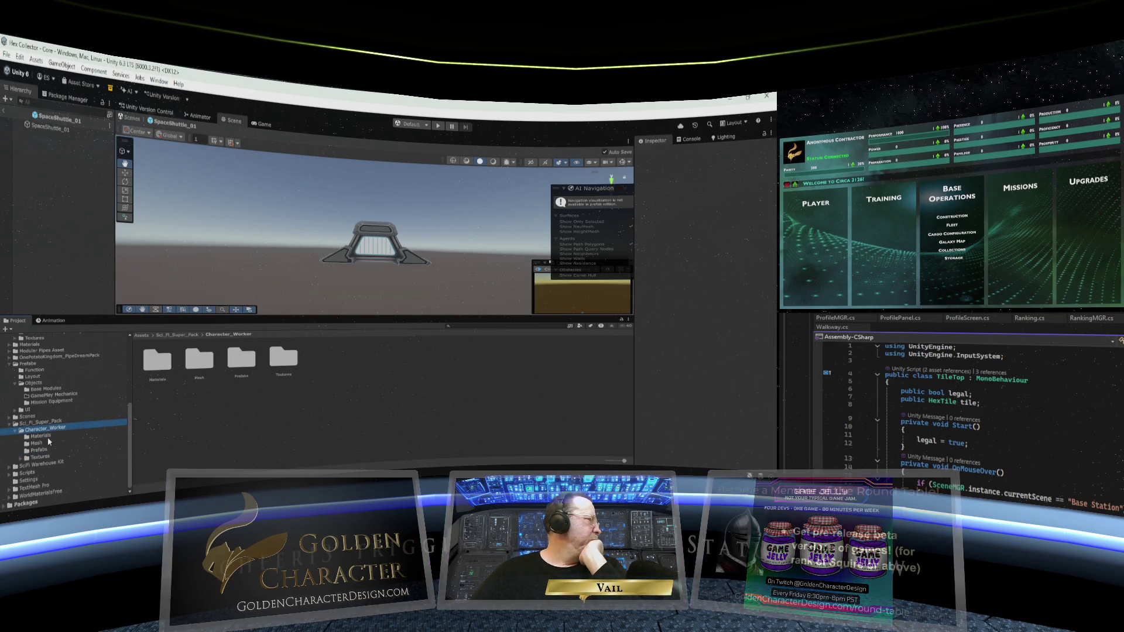
Collapse Sci_Fi_Super_Pack, Scenes, Objects and Prefabs, then show OnePotatoKingdom_PipeDreamPack's subfolders
{"action": "left_click", "coordinate": [10, 426]}
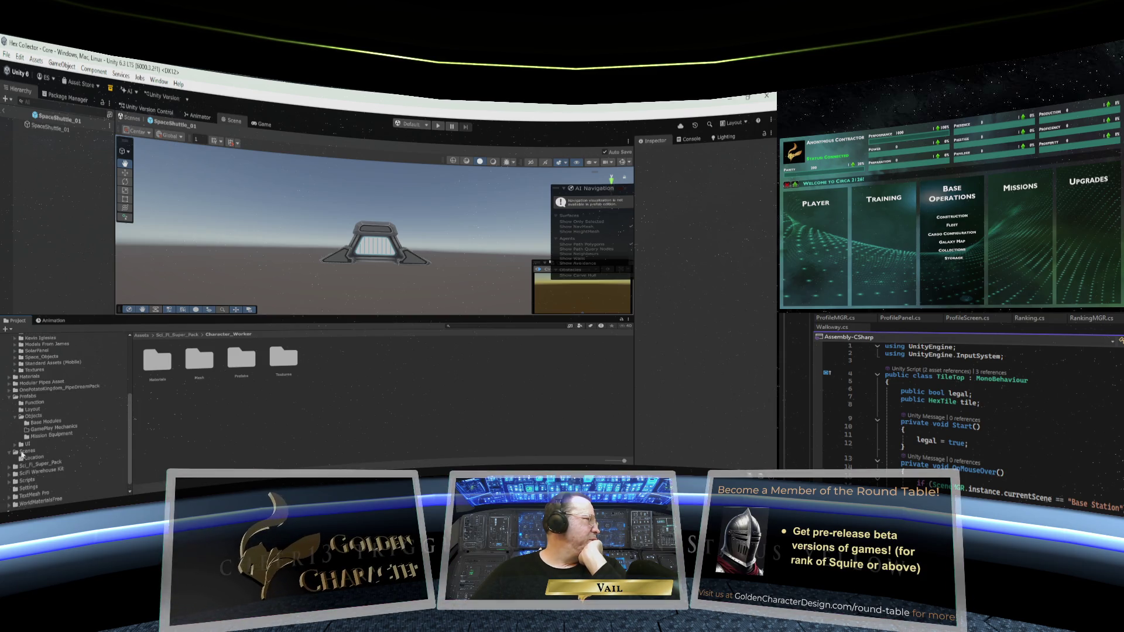
{"action": "left_click", "coordinate": [27, 453]}
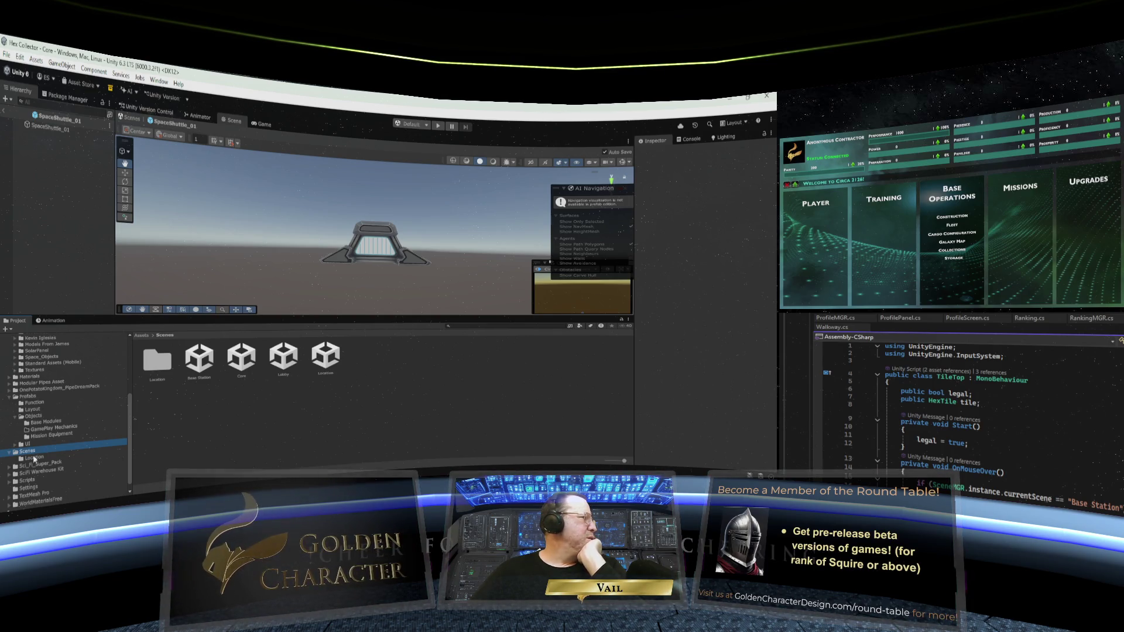
{"action": "left_click", "coordinate": [10, 453]}
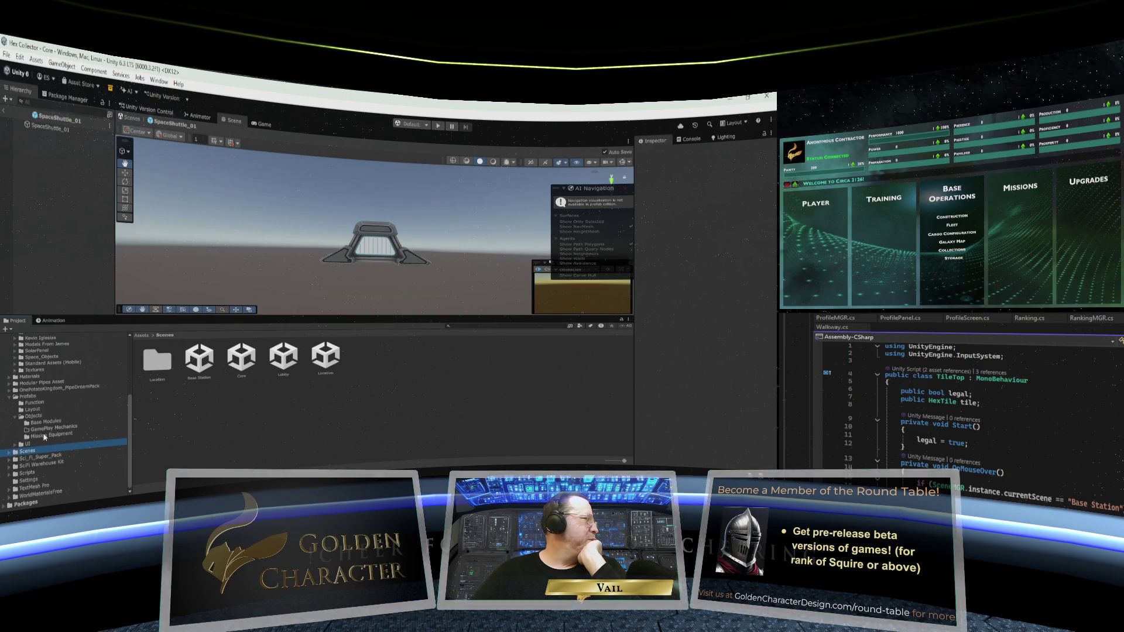
{"action": "left_click", "coordinate": [17, 417]}
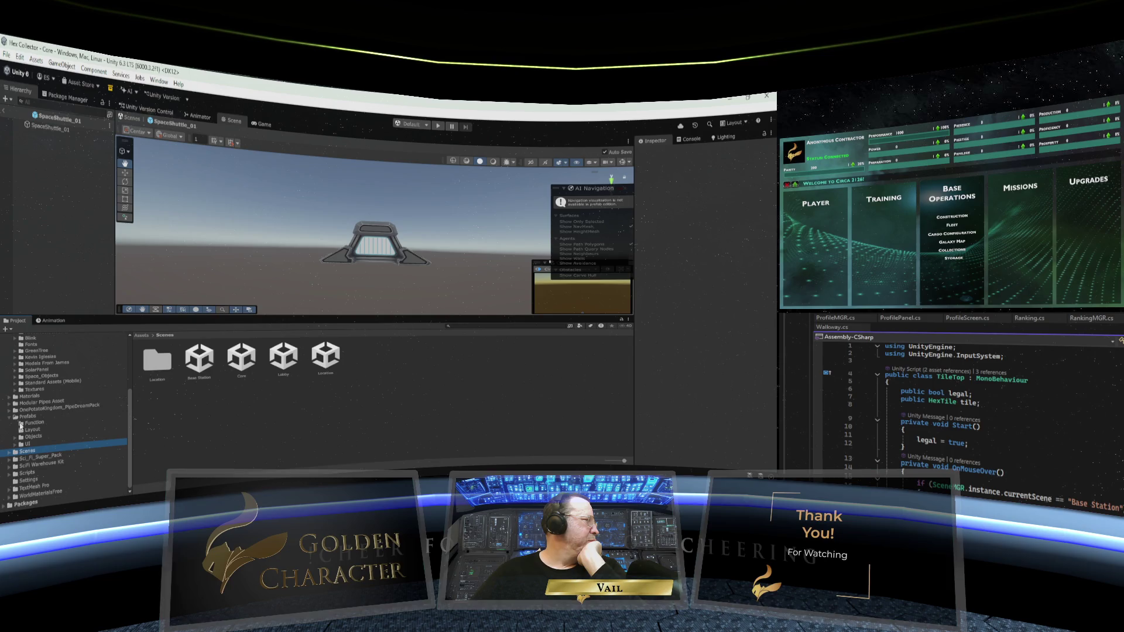
{"action": "left_click", "coordinate": [10, 419]}
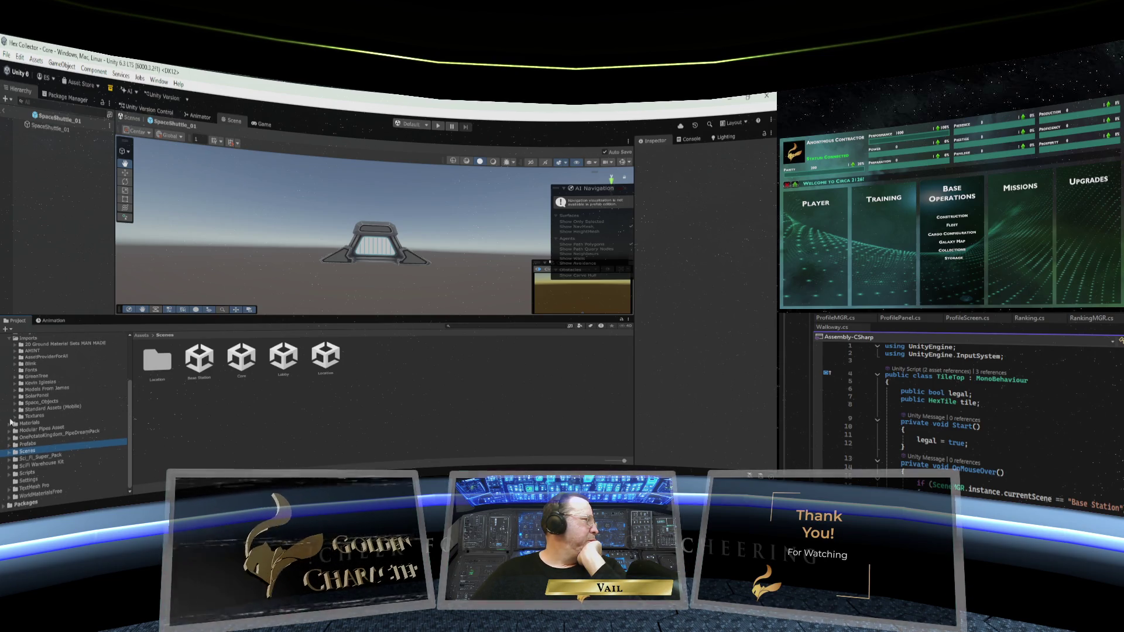
{"action": "left_click", "coordinate": [10, 438]}
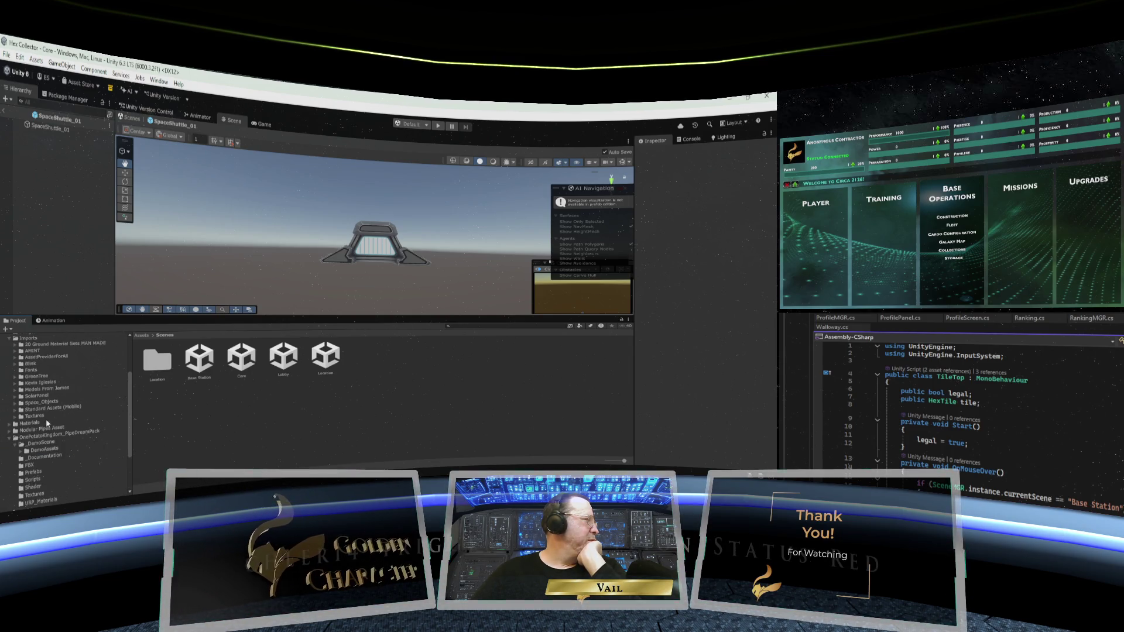
{"action": "scroll", "coordinate": [48, 423], "scroll_direction": "down", "scroll_amount": 3}
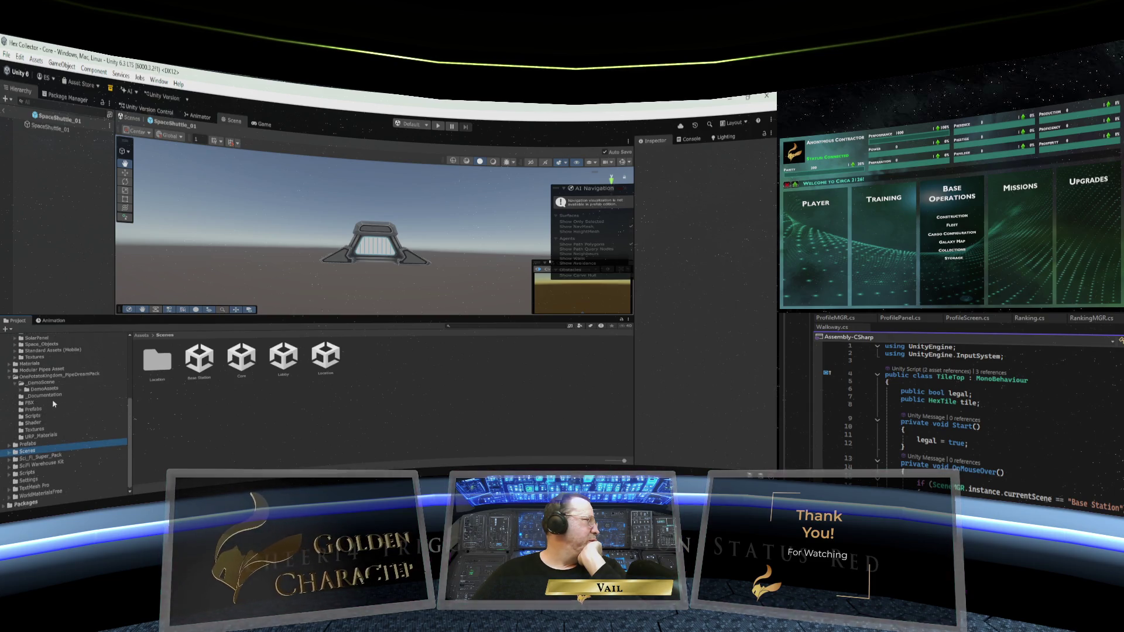
{"action": "left_click", "coordinate": [53, 377]}
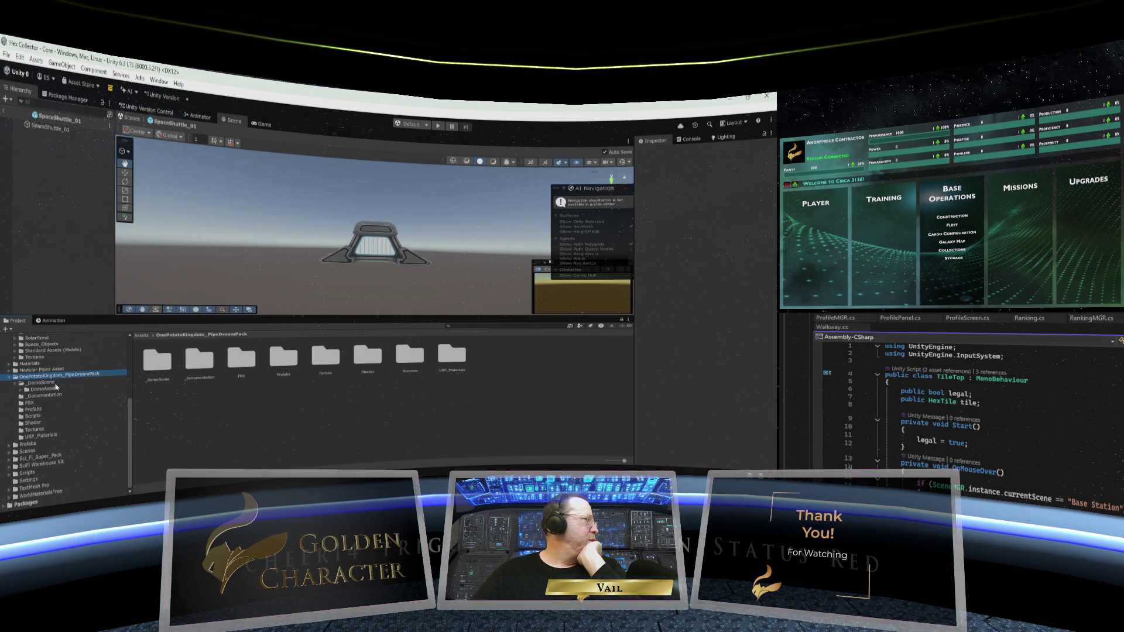
Browse _DemoScene's DemoAssets subfolders: Background, ParticleSystems, TerrainLayers, TerrainMaterials and TerrainFBX
{"action": "left_click", "coordinate": [40, 384]}
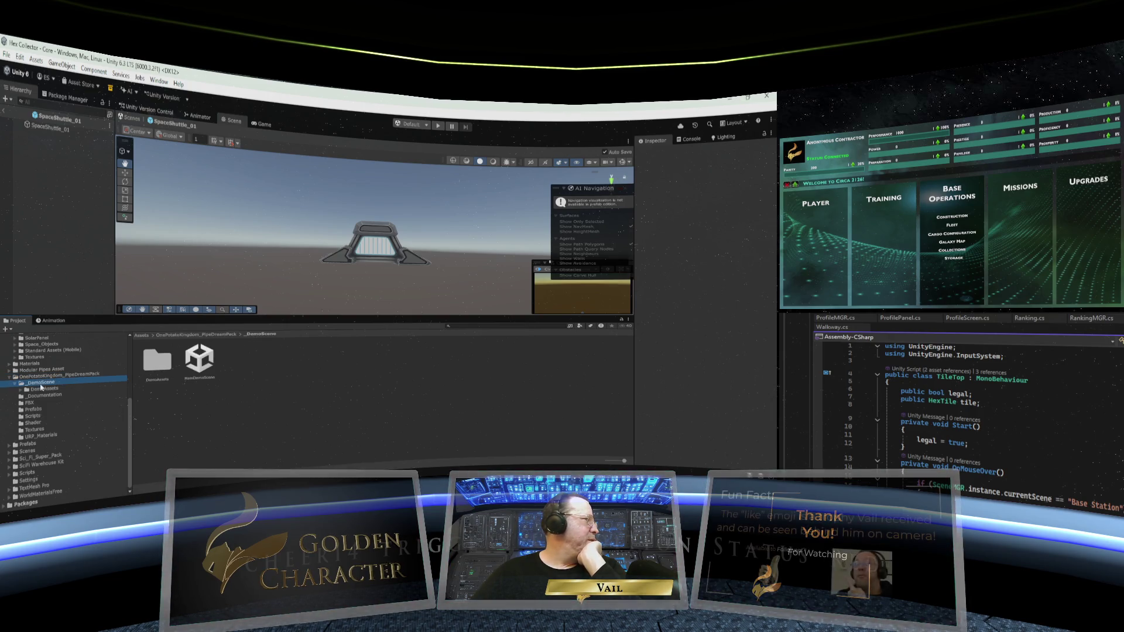
{"action": "left_click", "coordinate": [21, 389]}
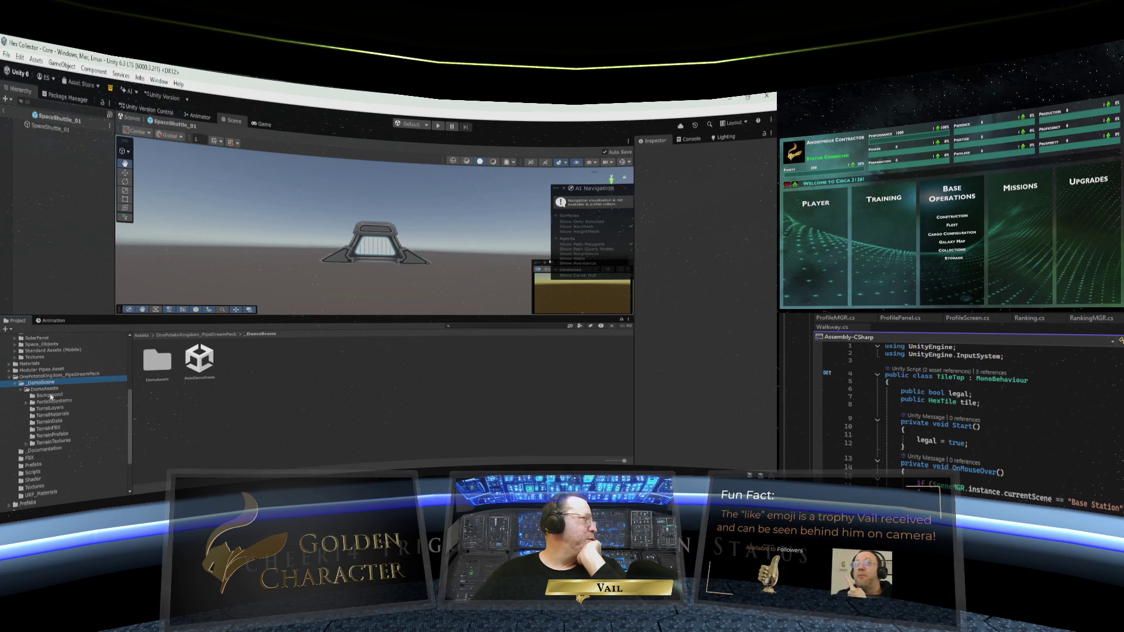
{"action": "left_click", "coordinate": [50, 395]}
{"action": "left_click", "coordinate": [54, 401]}
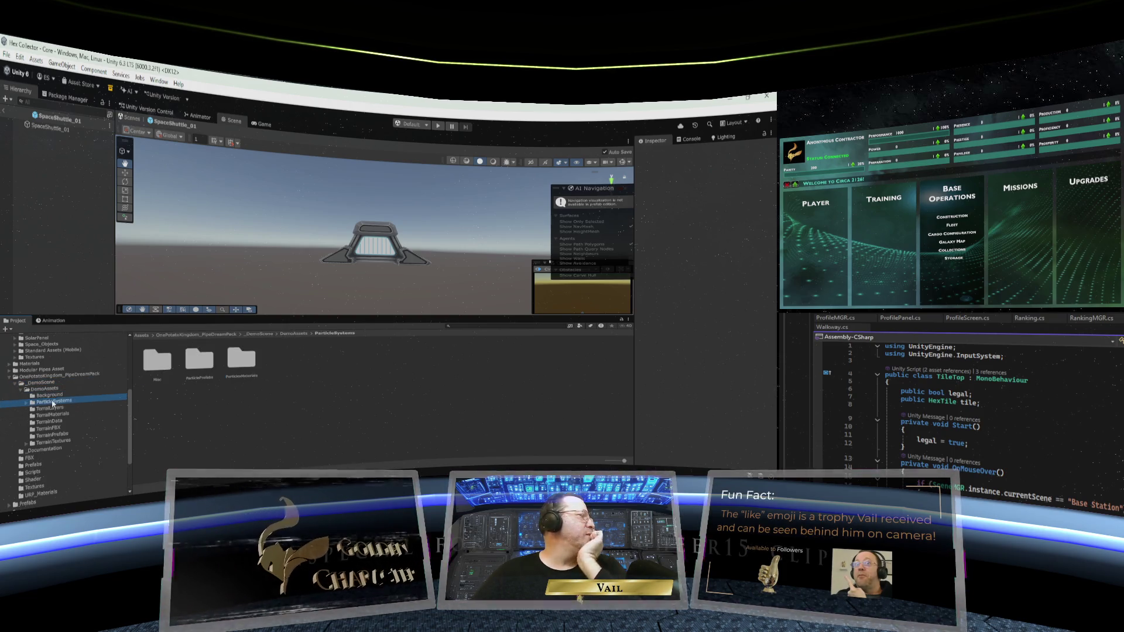
{"action": "left_click", "coordinate": [50, 408]}
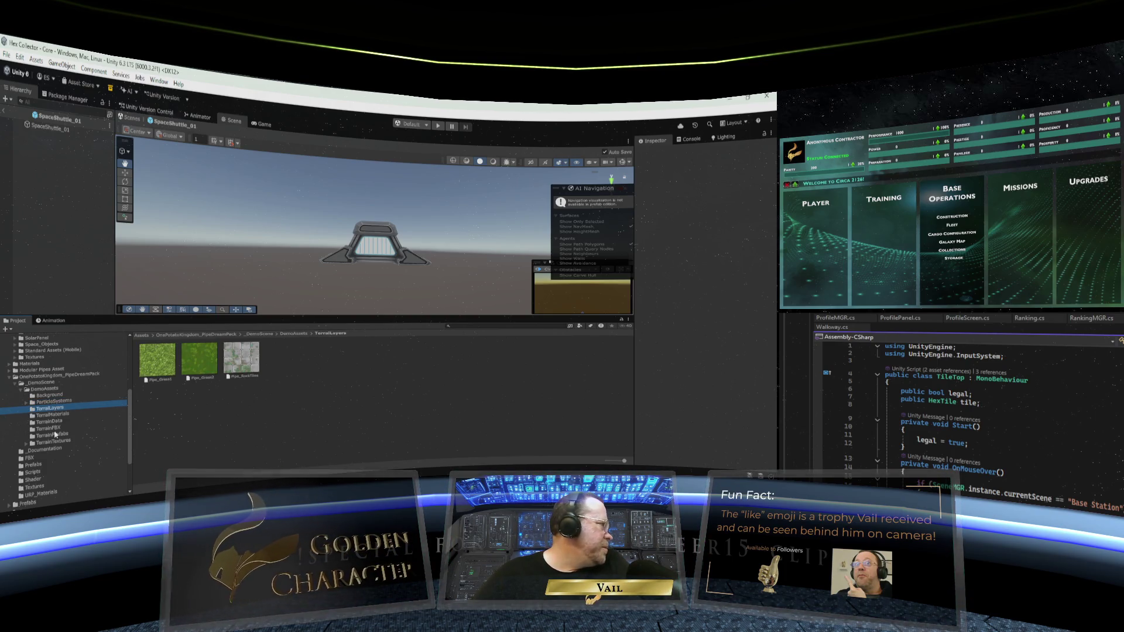
{"action": "left_click", "coordinate": [55, 414]}
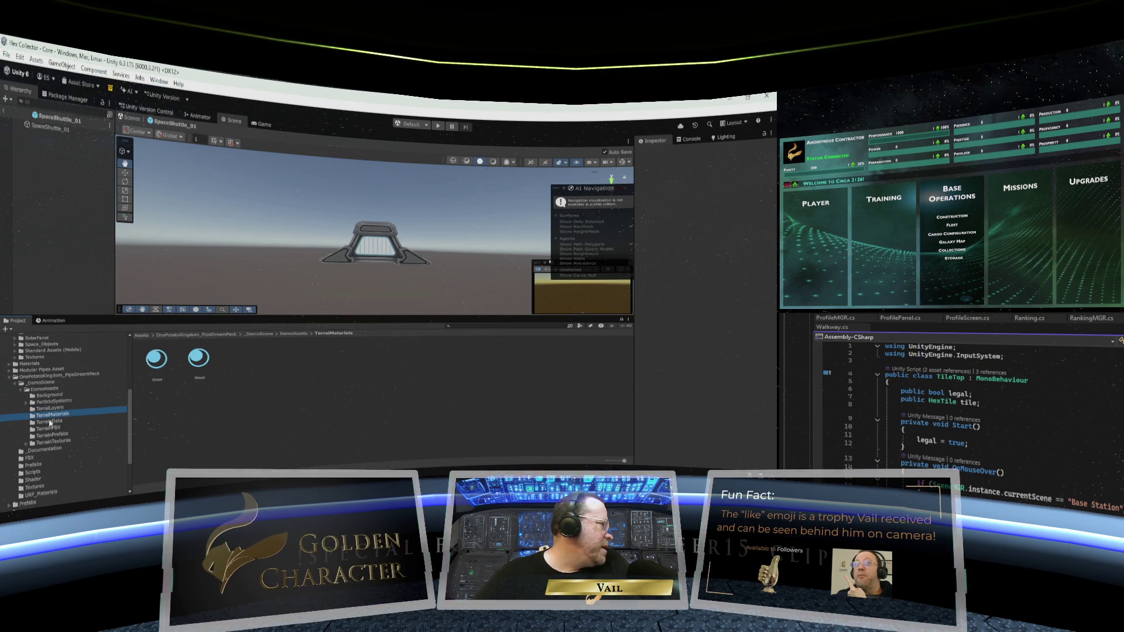
{"action": "left_click", "coordinate": [50, 428]}
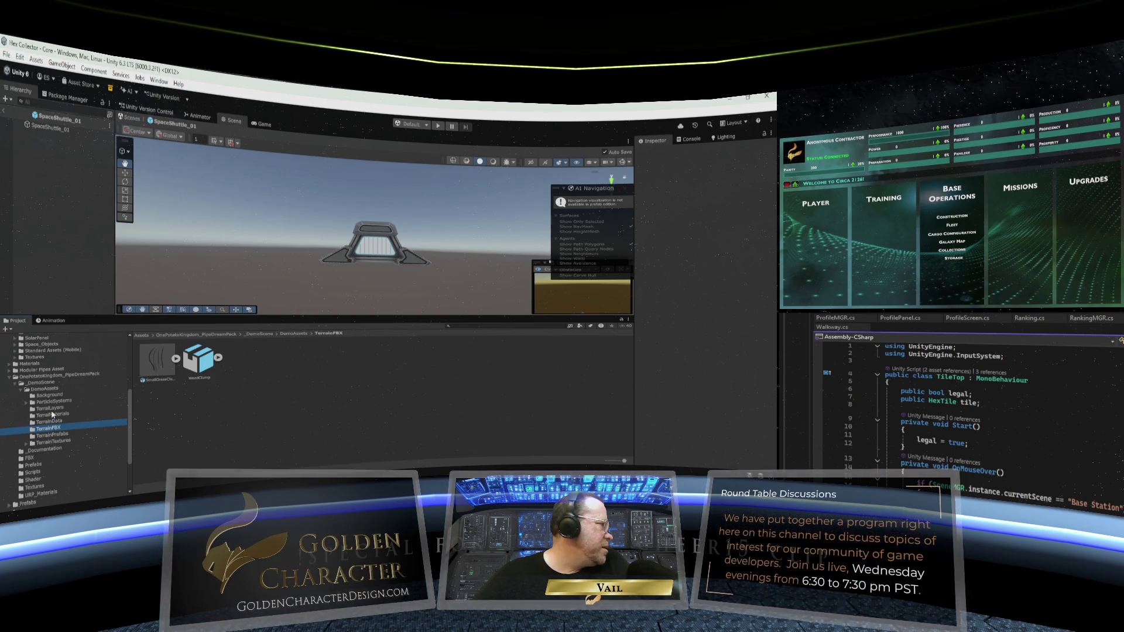
{"action": "left_click", "coordinate": [52, 414]}
{"action": "left_click", "coordinate": [52, 391]}
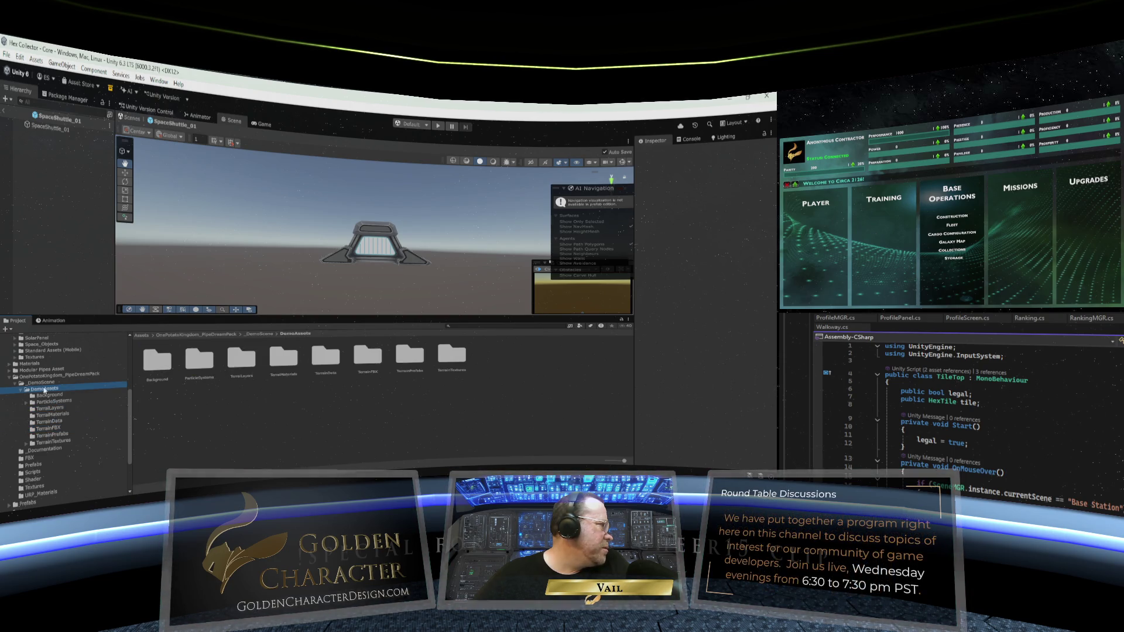
{"action": "left_click", "coordinate": [42, 383]}
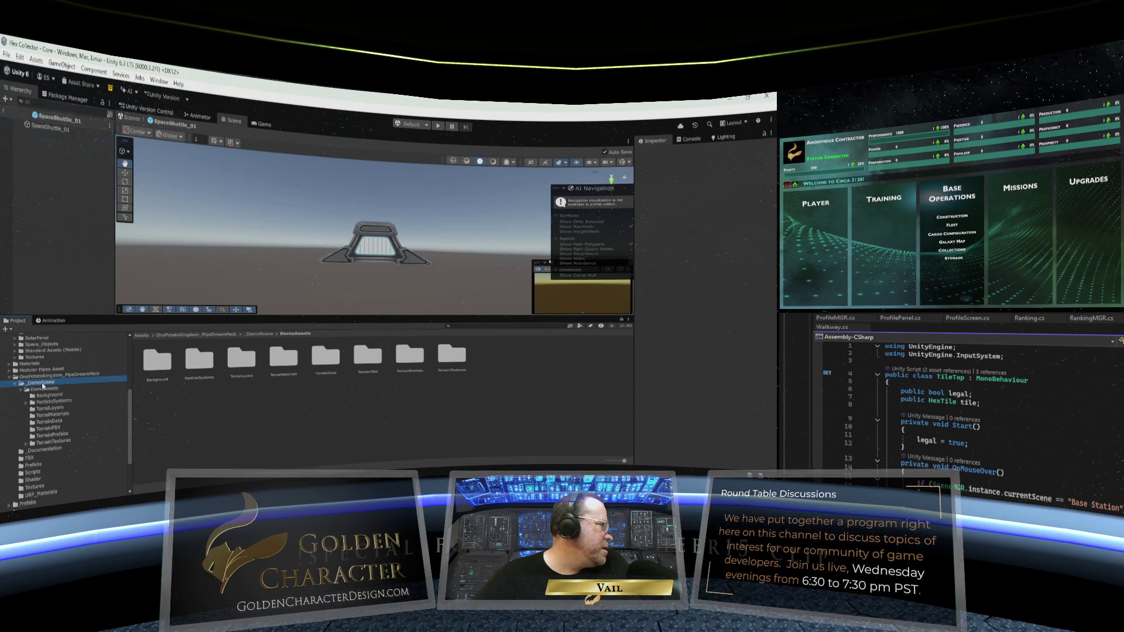
Inspect the TerrainTextures subfolders, including SmallGrassClump and StylizedGroundDirt2K textures
{"action": "left_click", "coordinate": [46, 442]}
{"action": "left_click", "coordinate": [26, 443]}
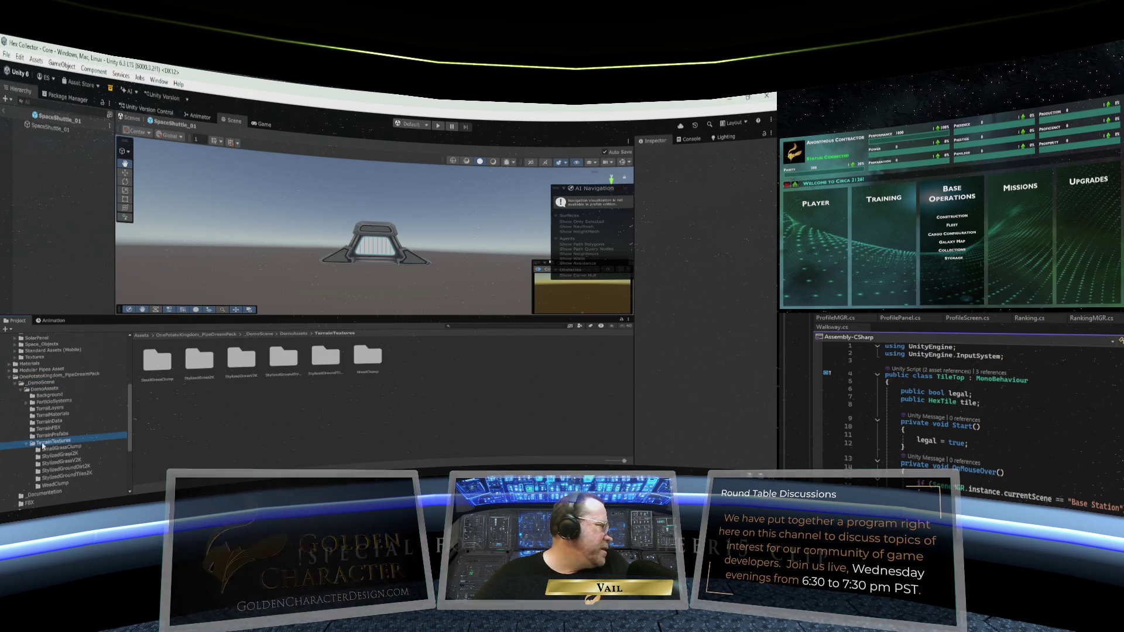
{"action": "left_click", "coordinate": [51, 449]}
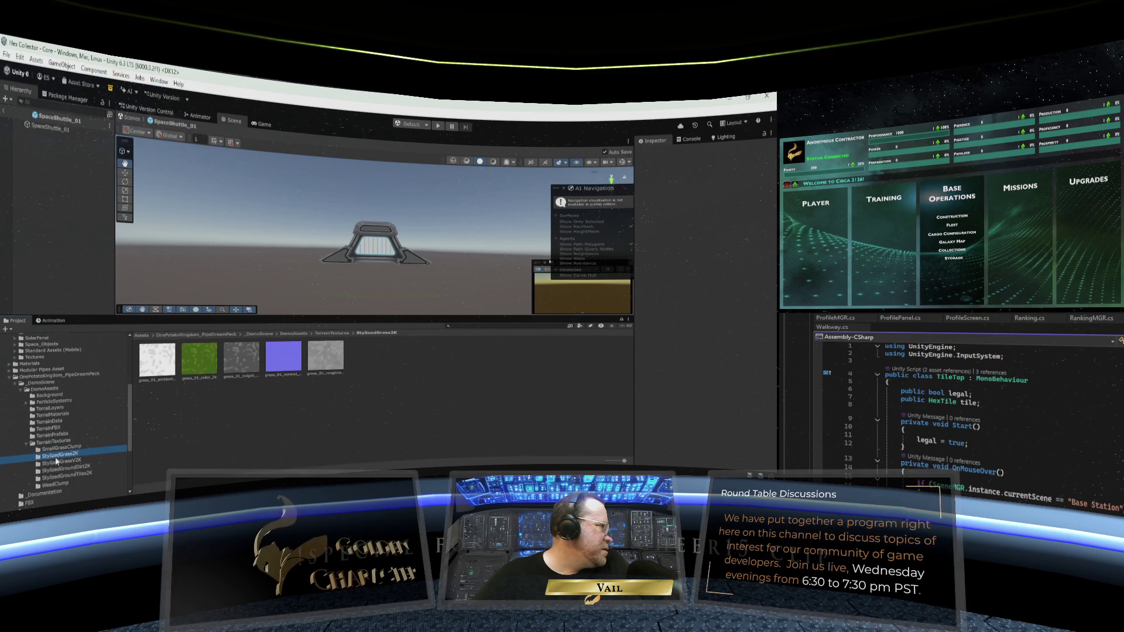
{"action": "left_click", "coordinate": [58, 470]}
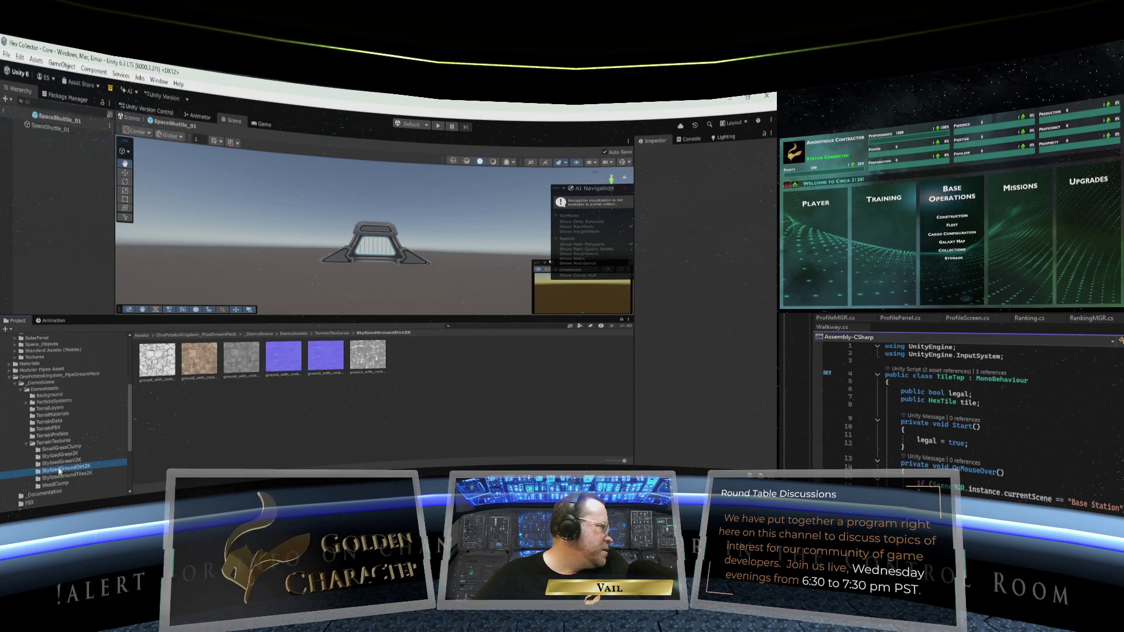
{"action": "scroll", "coordinate": [58, 467], "scroll_direction": "down", "scroll_amount": 3}
{"action": "scroll", "coordinate": [58, 467], "scroll_direction": "down", "scroll_amount": 2}
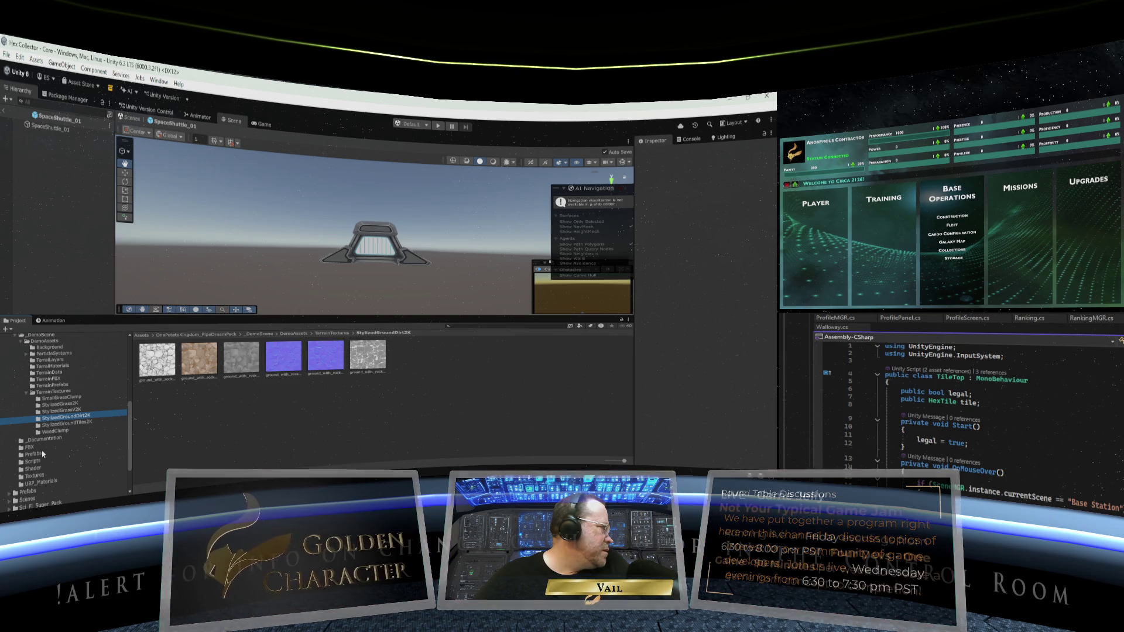
{"action": "scroll", "coordinate": [41, 438], "scroll_direction": "up", "scroll_amount": 2}
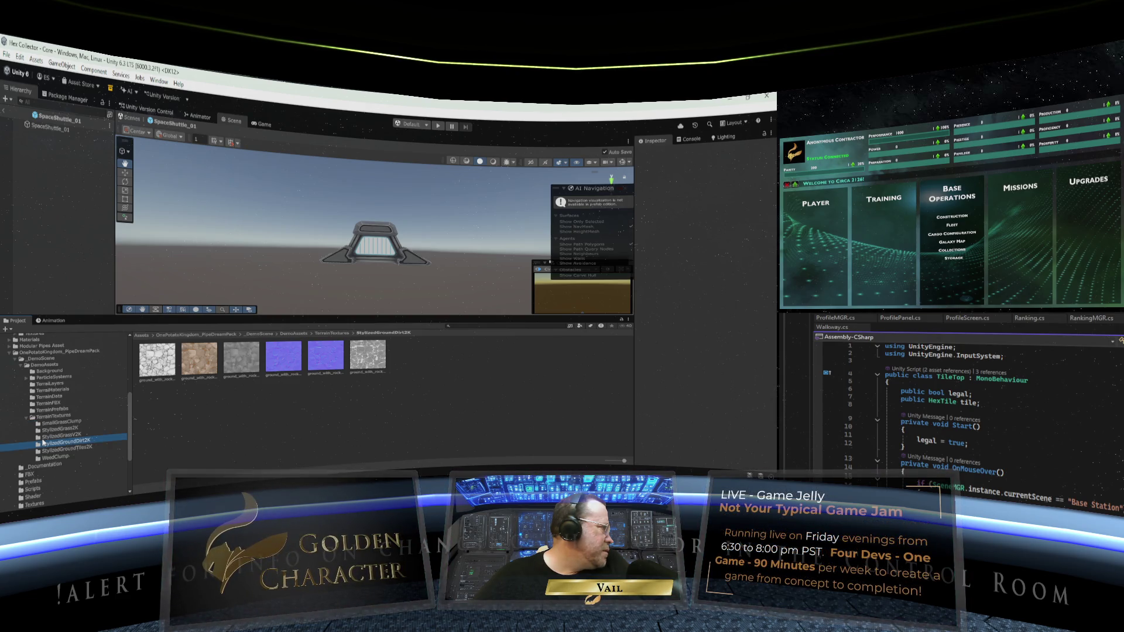
Collapse the demo folders and delete _DemoScene from the PipeDreamPack
{"action": "left_click", "coordinate": [21, 366]}
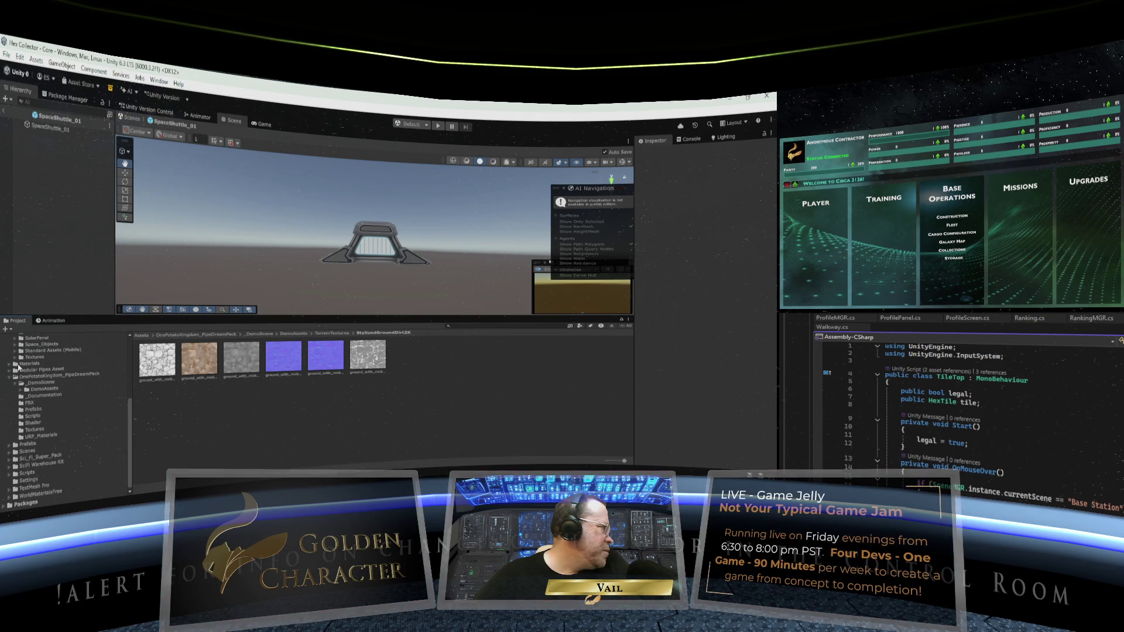
{"action": "left_click", "coordinate": [14, 385]}
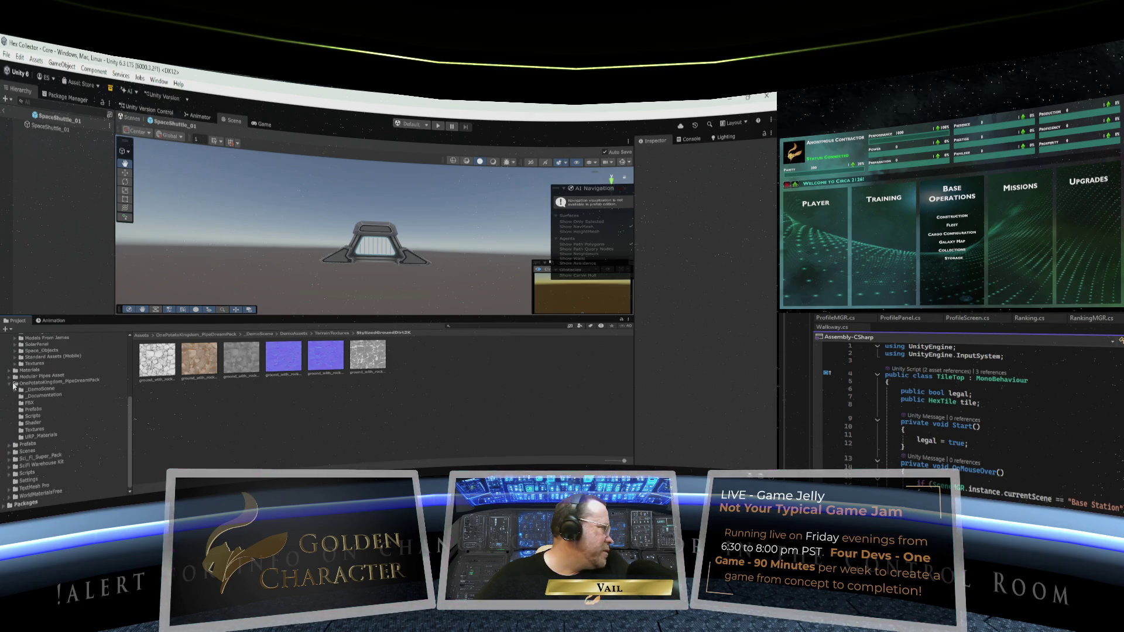
{"action": "left_click", "coordinate": [43, 390]}
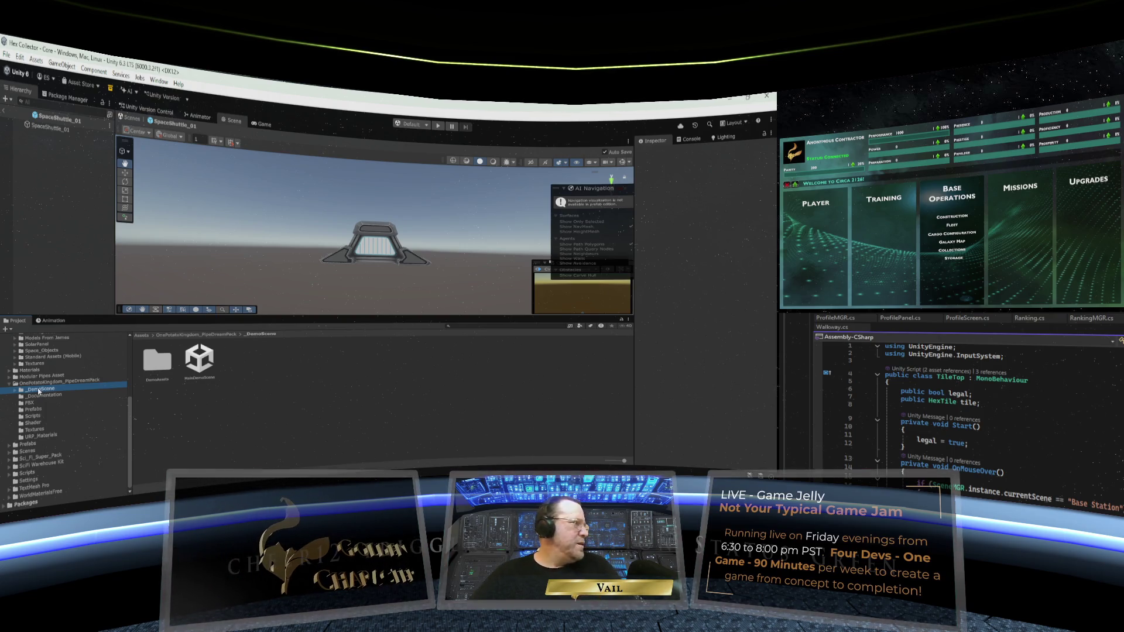
{"action": "key", "text": "Delete"}
{"action": "left_click", "coordinate": [405, 310]}
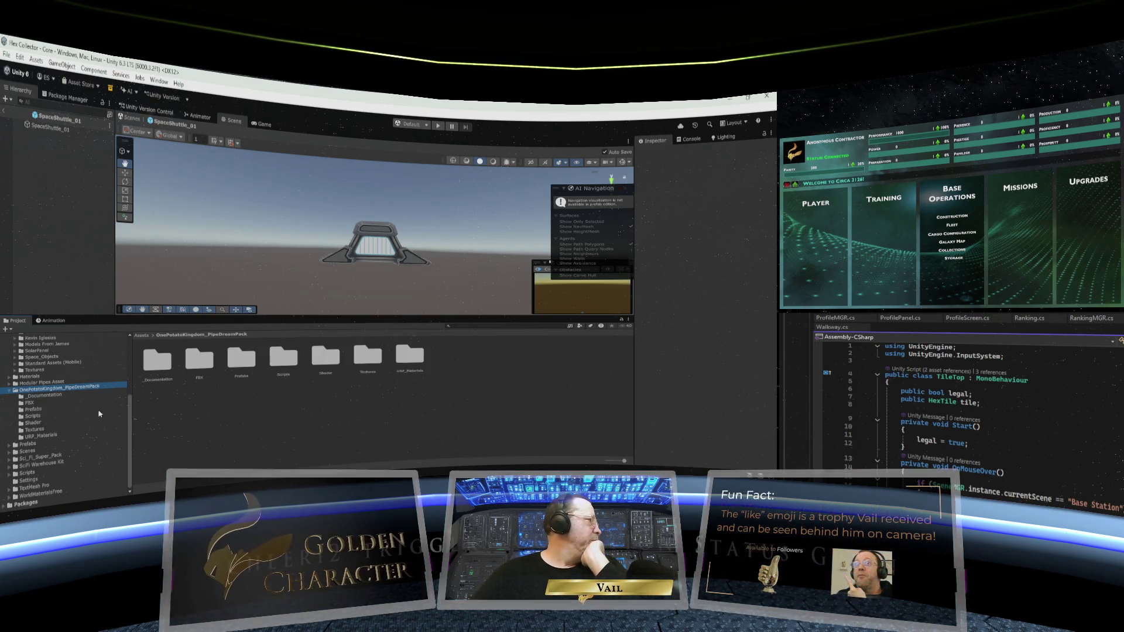
Review the pack's _Documentation, FBX, Prefabs and Scripts folders, checking the PipeShaker script
{"action": "left_click", "coordinate": [44, 395]}
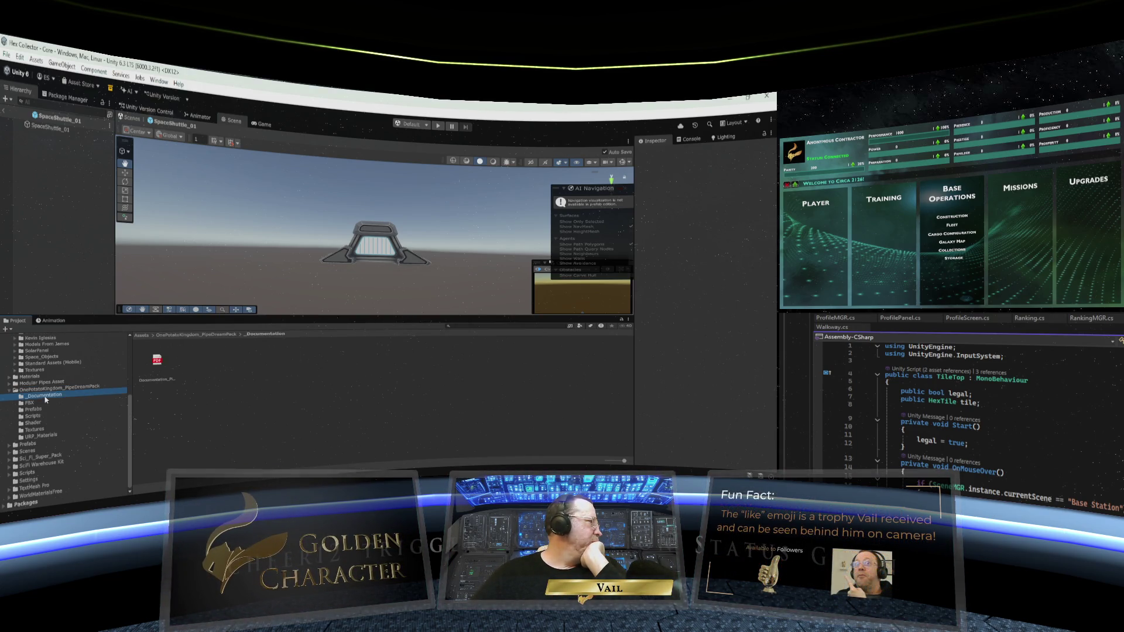
{"action": "left_click", "coordinate": [30, 404]}
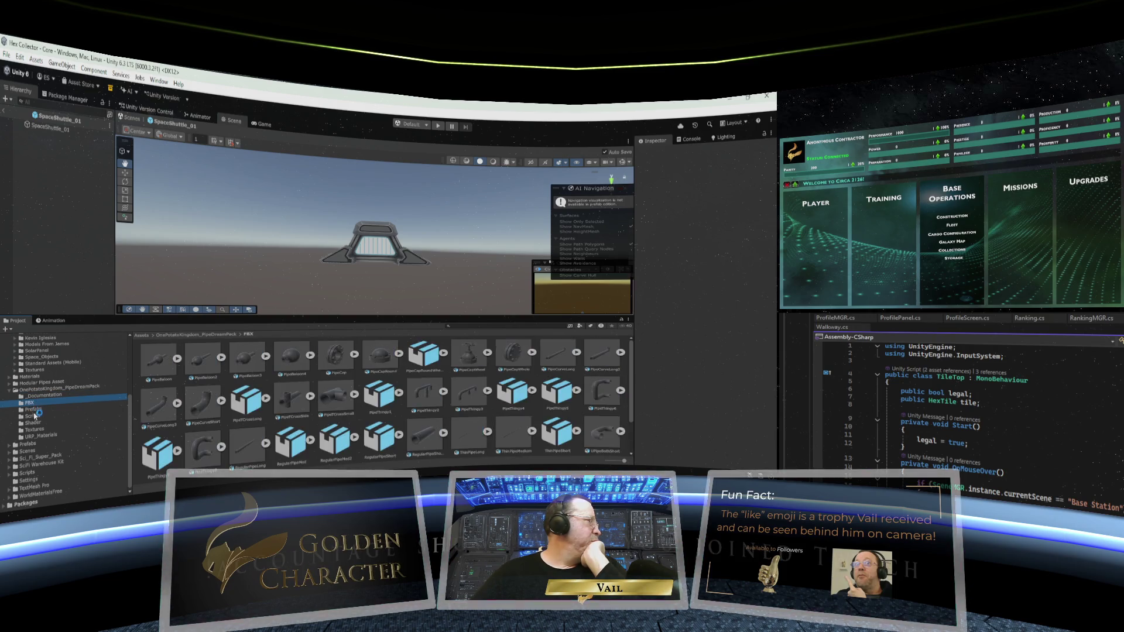
{"action": "left_click", "coordinate": [34, 409]}
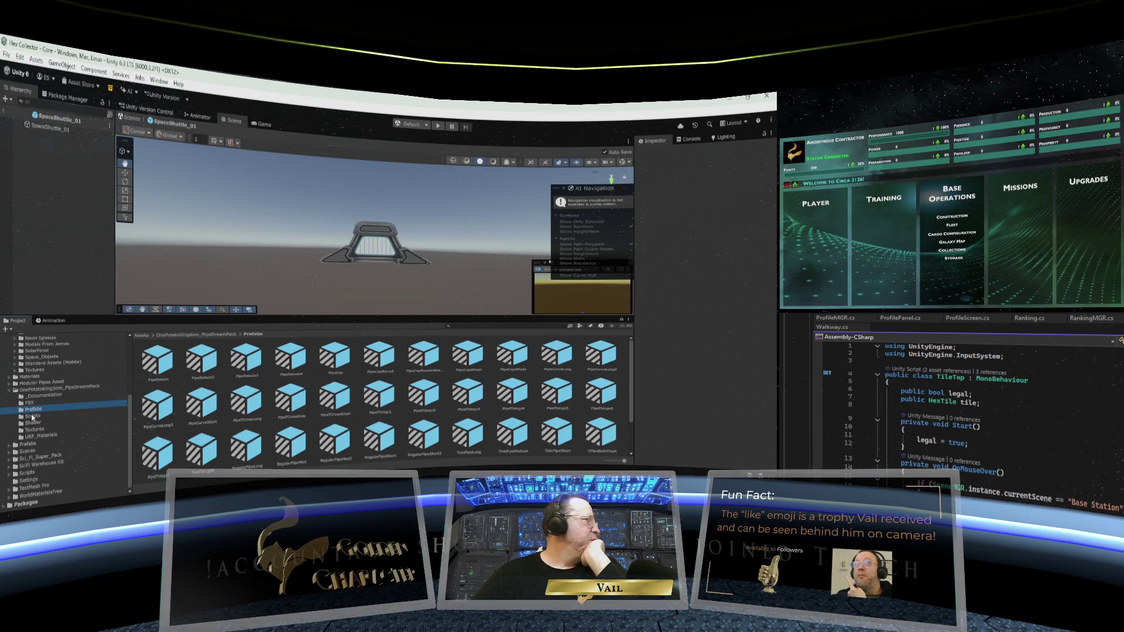
{"action": "left_click", "coordinate": [32, 416]}
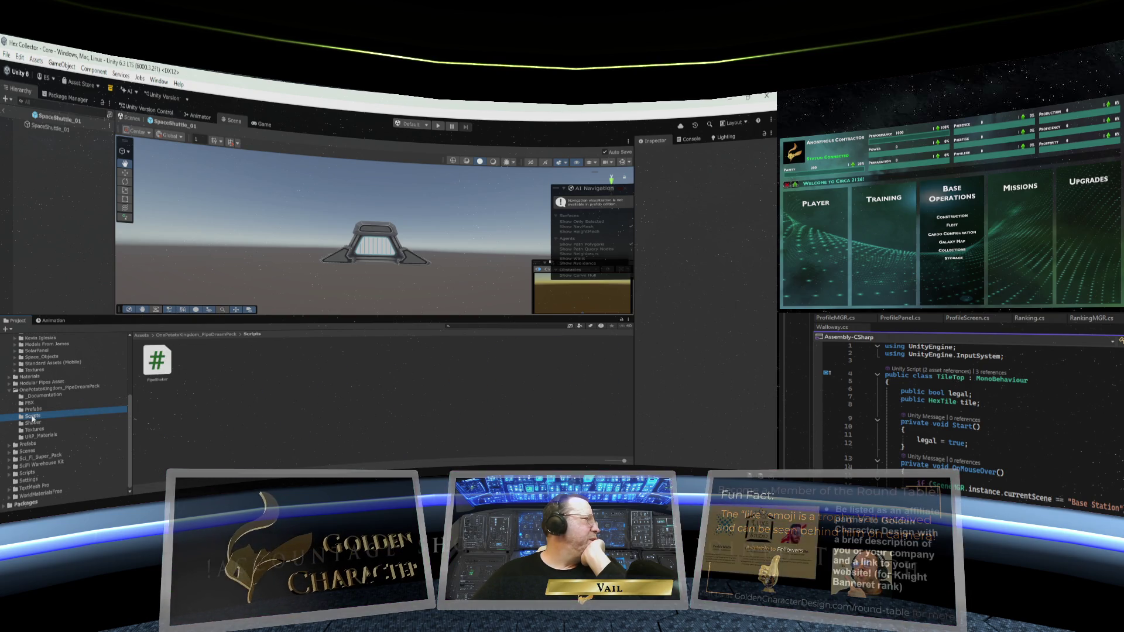
{"action": "left_click", "coordinate": [158, 363]}
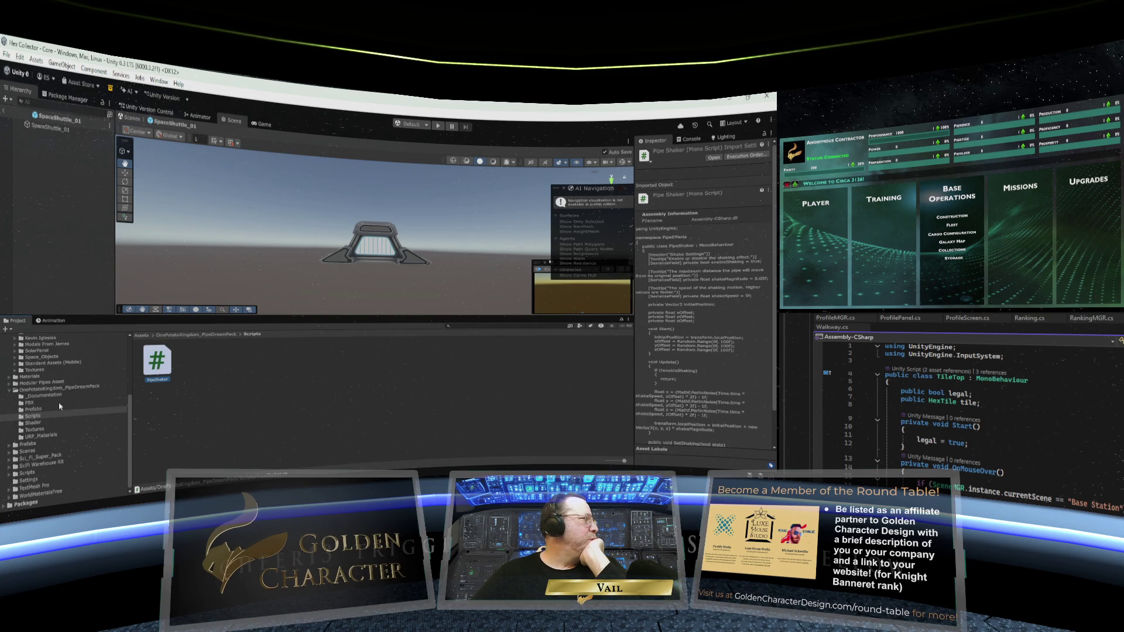
Delete the PipeDreamPack's Scripts folder
{"action": "left_click", "coordinate": [22, 417]}
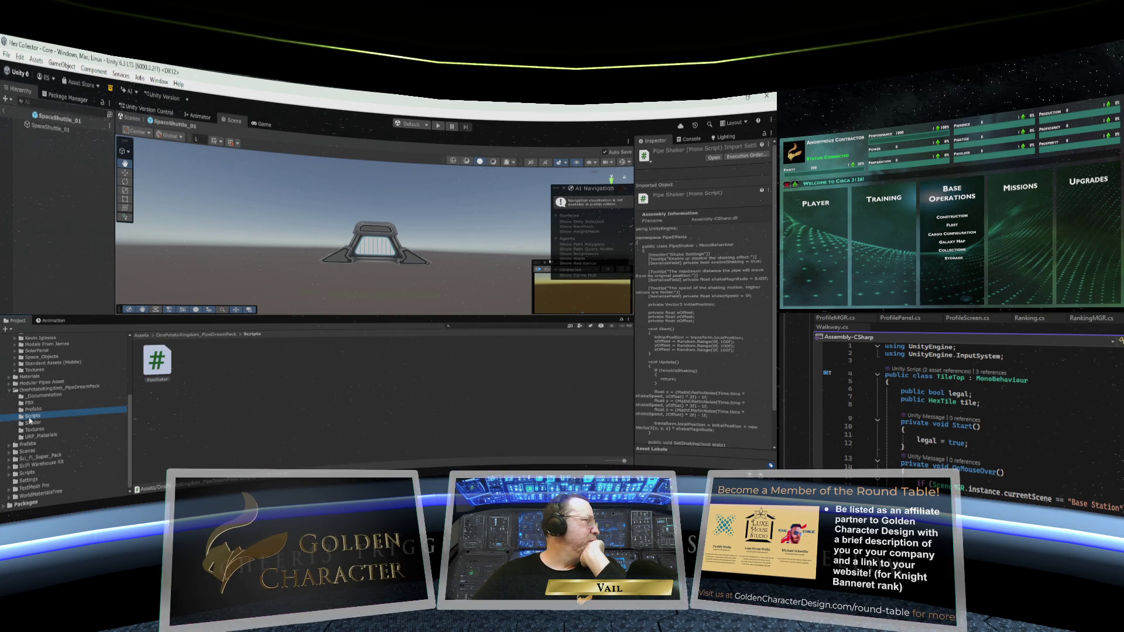
{"action": "key", "text": "Delete"}
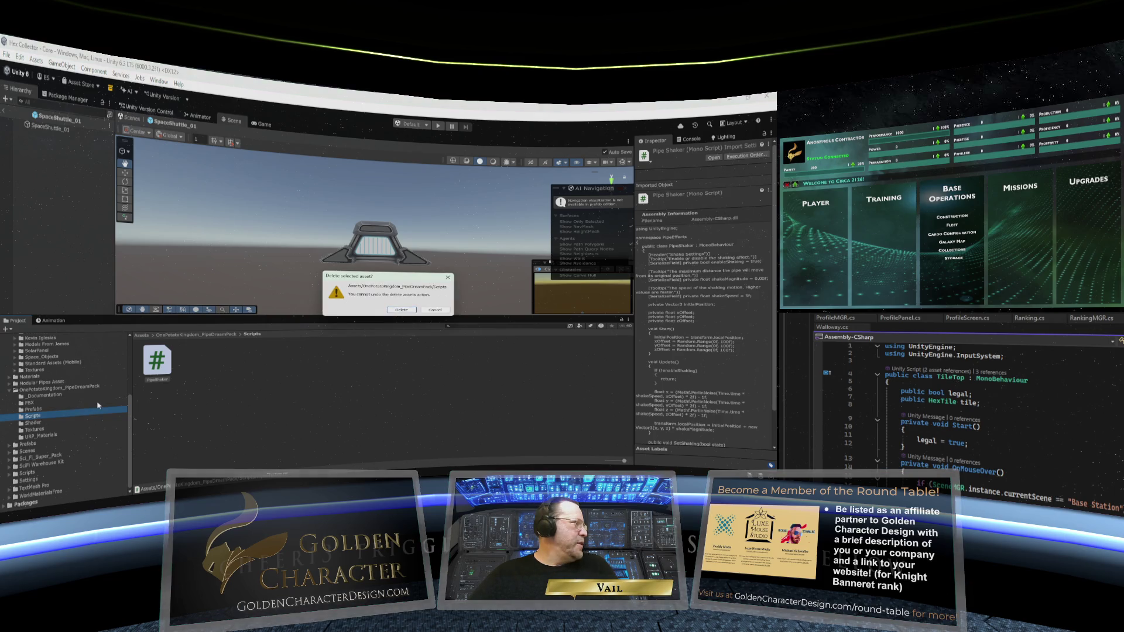
{"action": "left_click", "coordinate": [400, 311]}
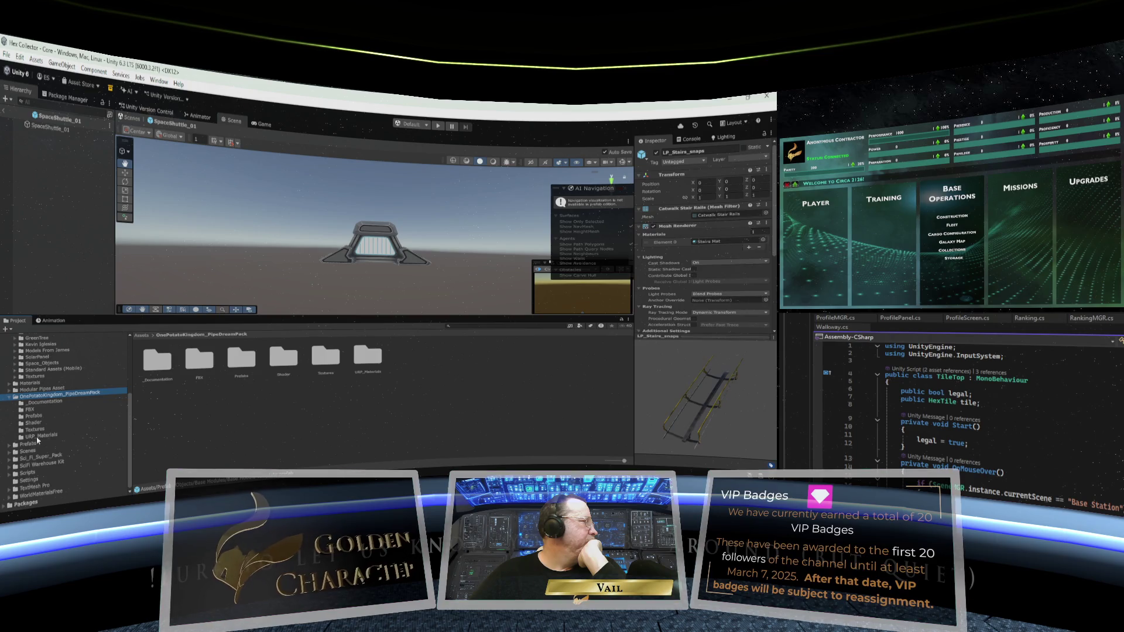
Recheck the PipeDreamPack's URP_Materials, Prefabs, FBX and _Documentation folders, then collapse the pack
{"action": "left_click", "coordinate": [36, 436]}
{"action": "left_click", "coordinate": [34, 427]}
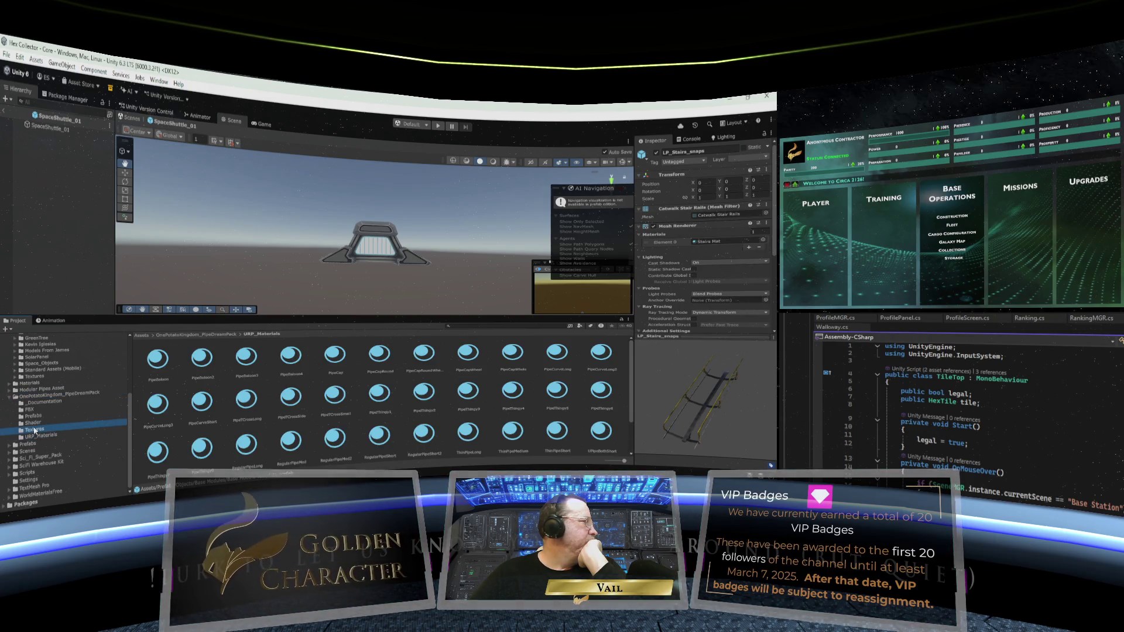
{"action": "left_click", "coordinate": [33, 417]}
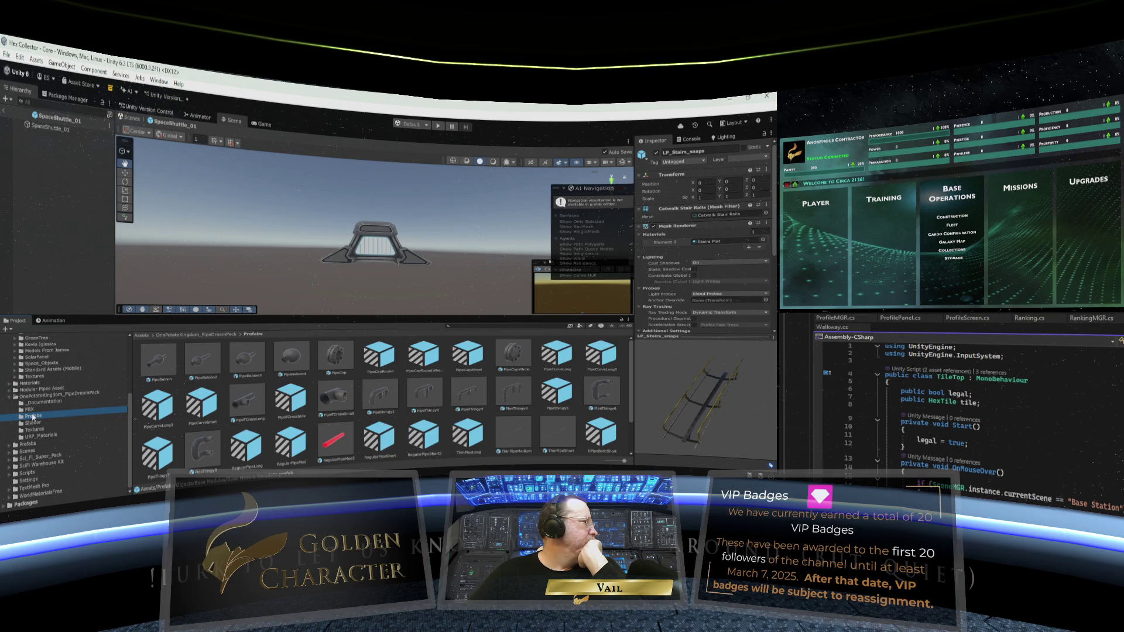
{"action": "left_click", "coordinate": [36, 409]}
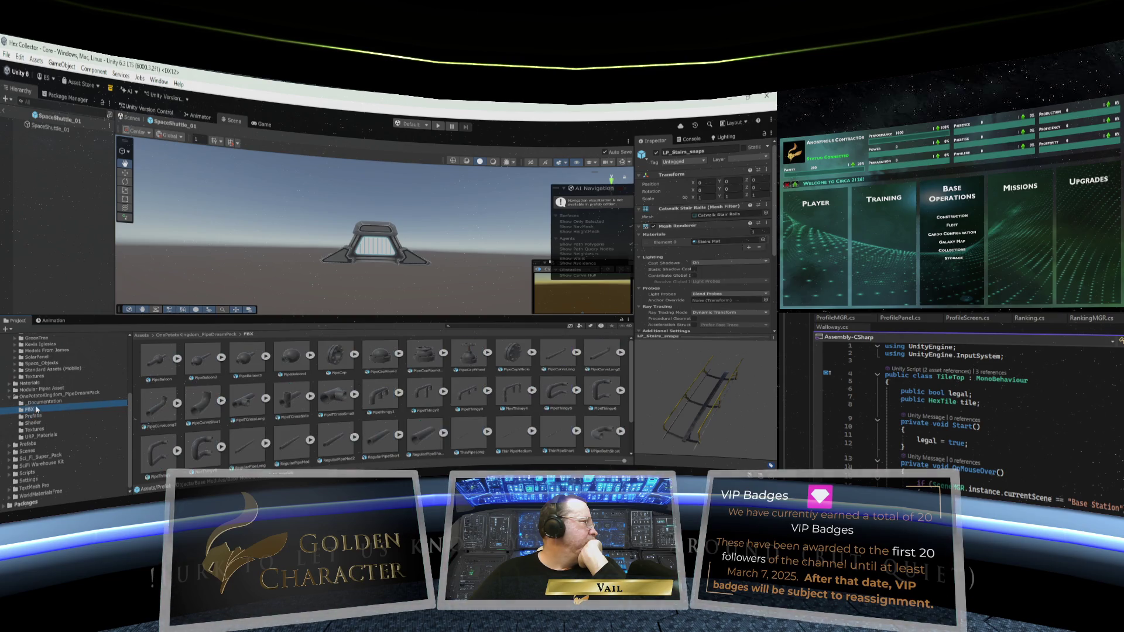
{"action": "left_click", "coordinate": [42, 402]}
{"action": "scroll", "coordinate": [42, 404], "scroll_direction": "up", "scroll_amount": 2}
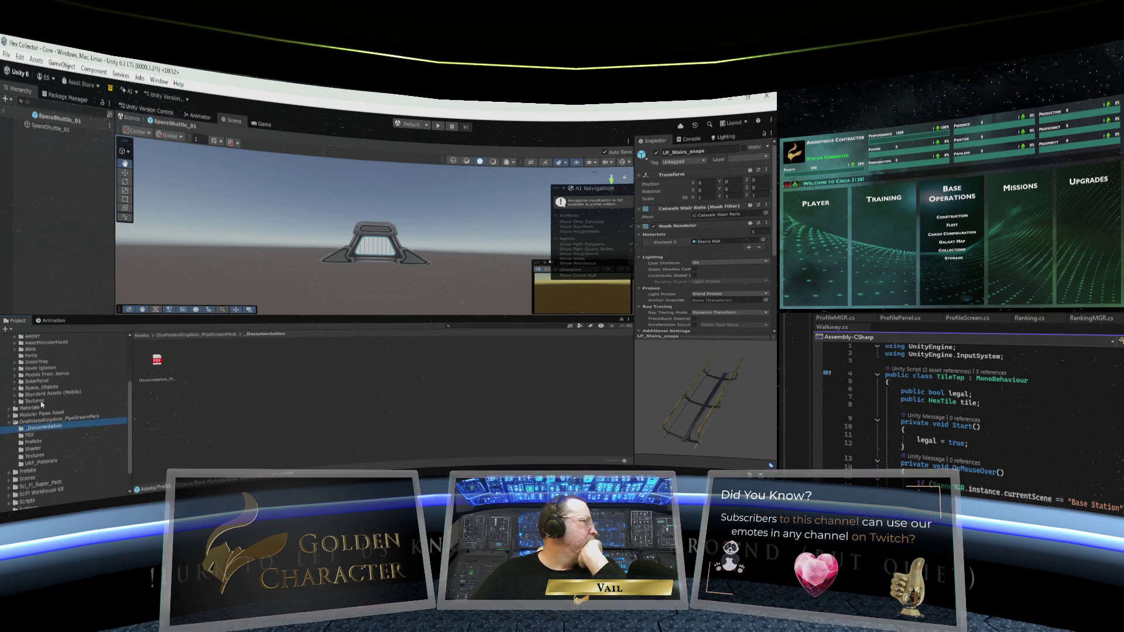
{"action": "left_click", "coordinate": [9, 422]}
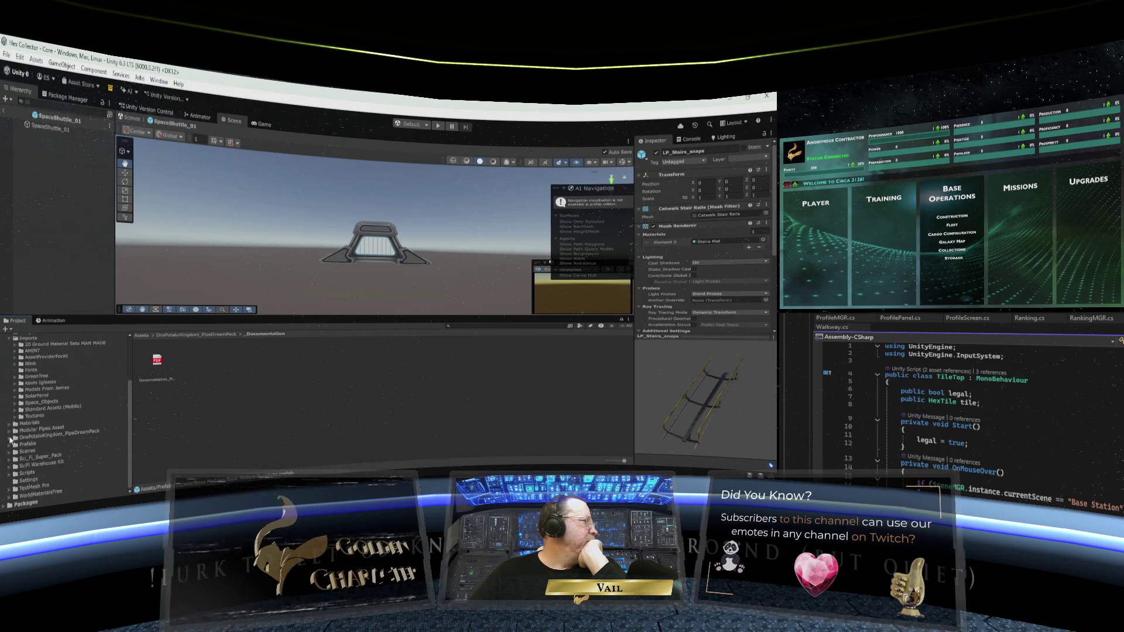
Browse Modular Pipes Asset's Prefabs, Source, and ExtraLargePipe1 and ExtraLargePipe2 materials
{"action": "left_click", "coordinate": [10, 431]}
{"action": "scroll", "coordinate": [76, 418], "scroll_direction": "down", "scroll_amount": 5}
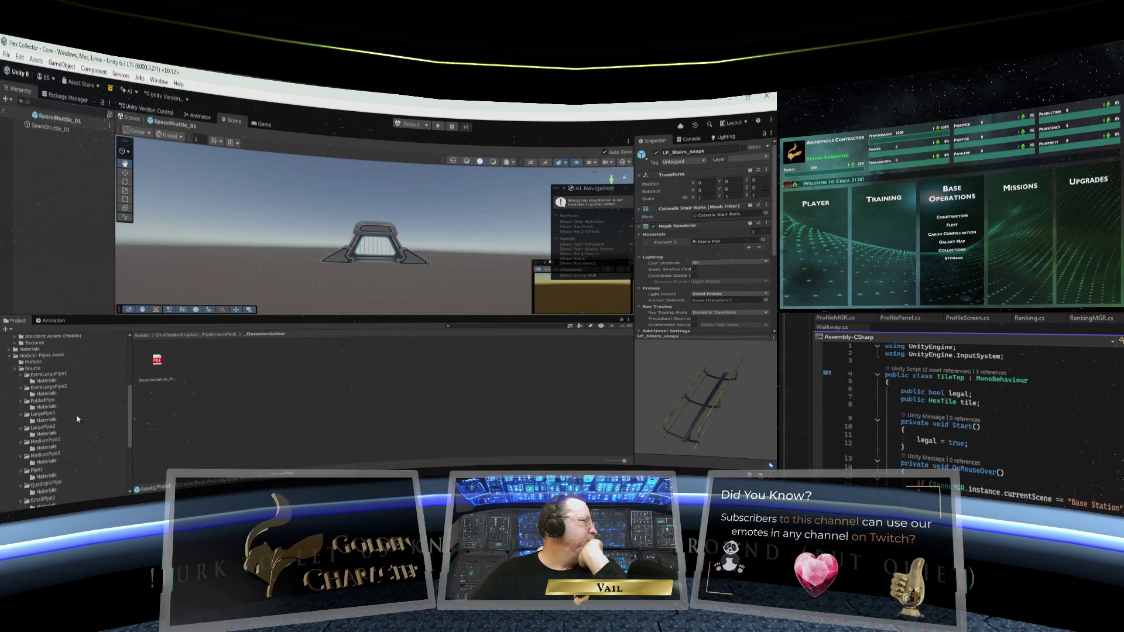
{"action": "left_click", "coordinate": [32, 363]}
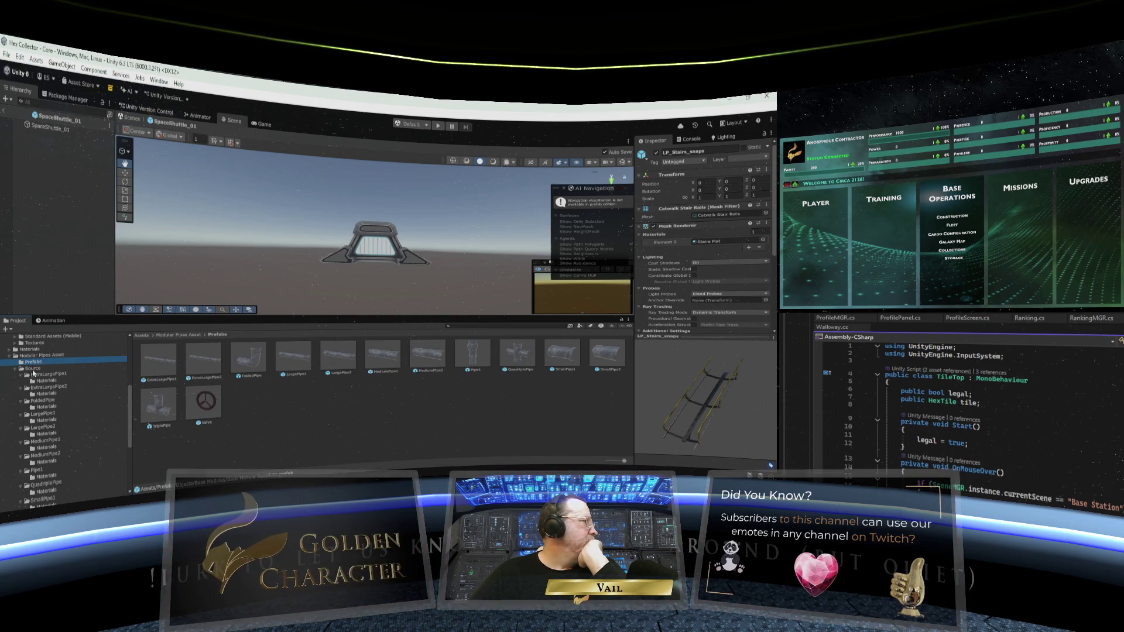
{"action": "left_click", "coordinate": [34, 368]}
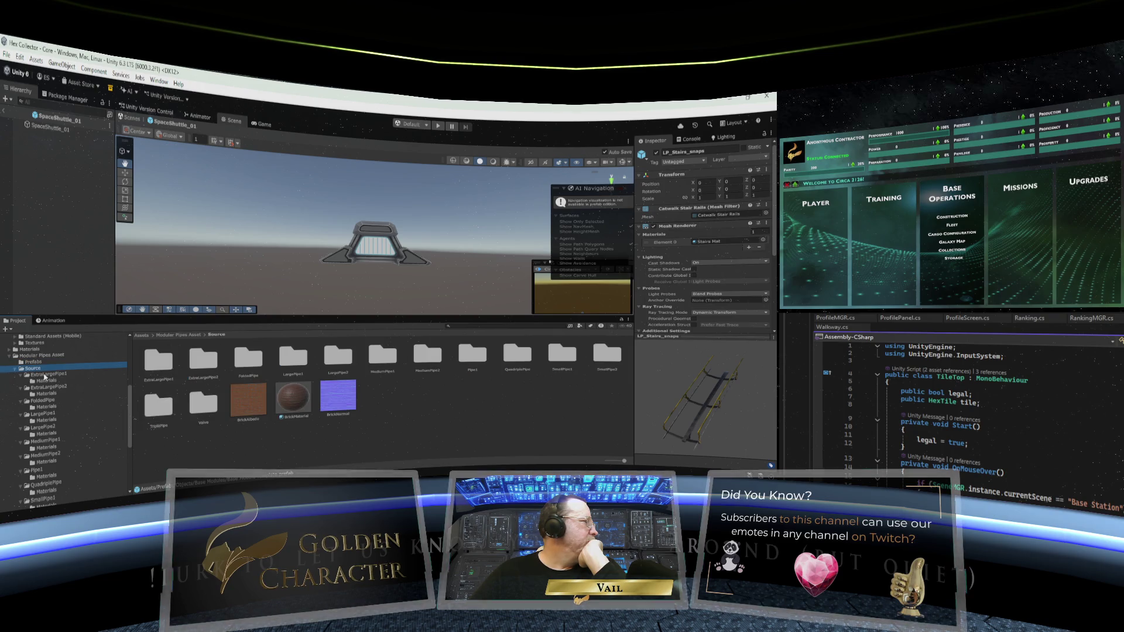
{"action": "left_click", "coordinate": [46, 374]}
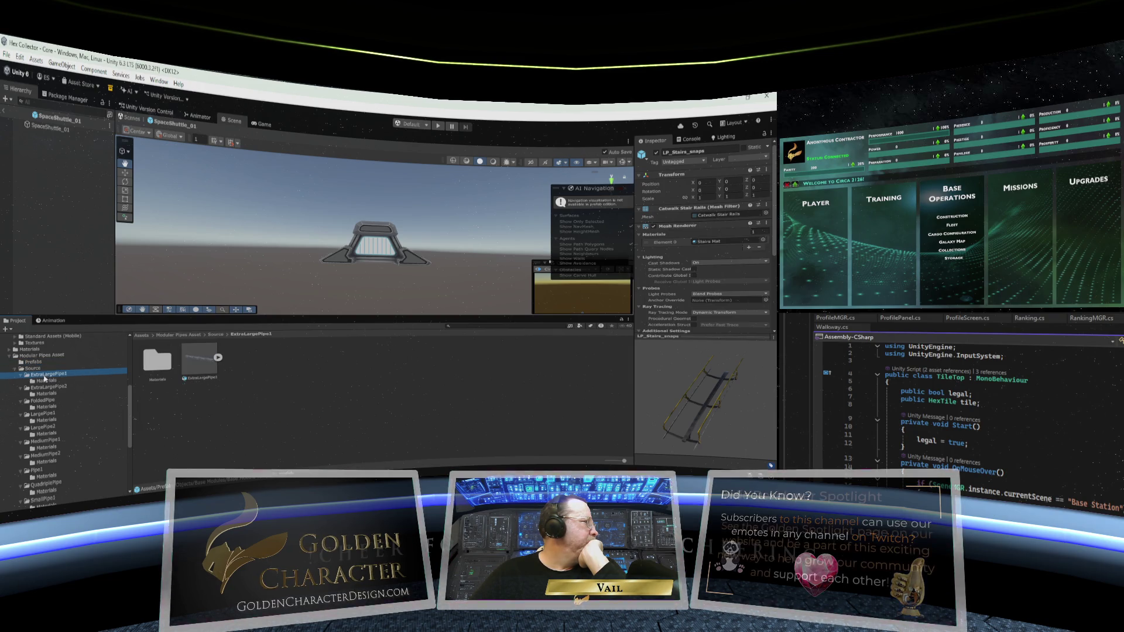
{"action": "left_click", "coordinate": [45, 381]}
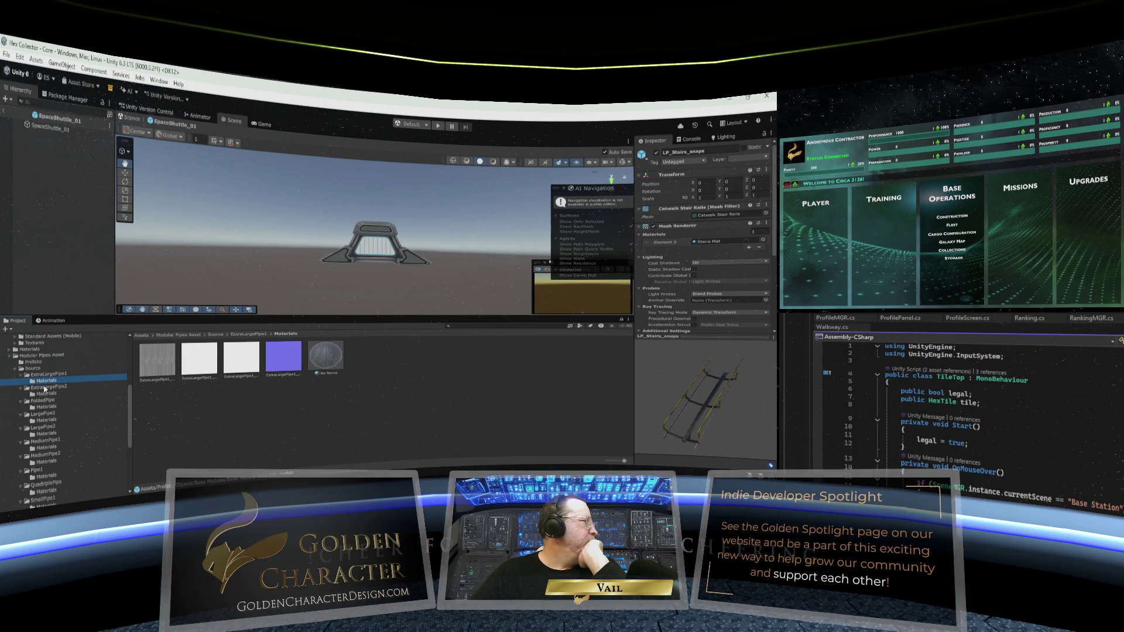
{"action": "left_click", "coordinate": [45, 394]}
Display the Valve pipe's five materials, then fold away Modular Pipes Asset
{"action": "scroll", "coordinate": [44, 398], "scroll_direction": "down", "scroll_amount": 3}
{"action": "scroll", "coordinate": [44, 398], "scroll_direction": "down", "scroll_amount": 2}
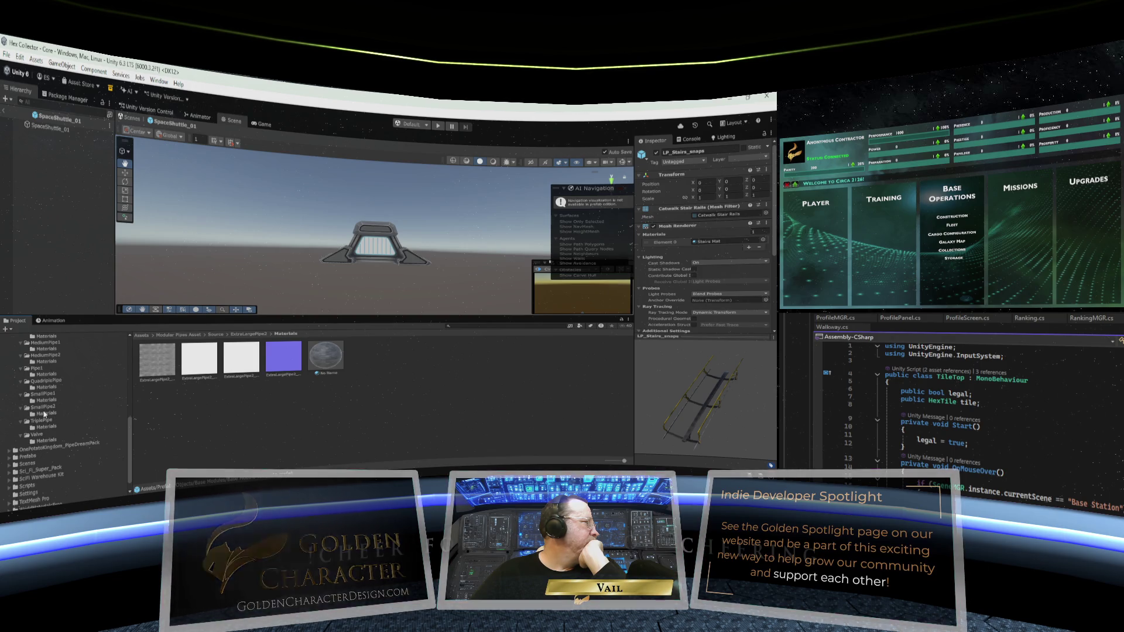
{"action": "left_click", "coordinate": [40, 435]}
{"action": "left_click", "coordinate": [44, 441]}
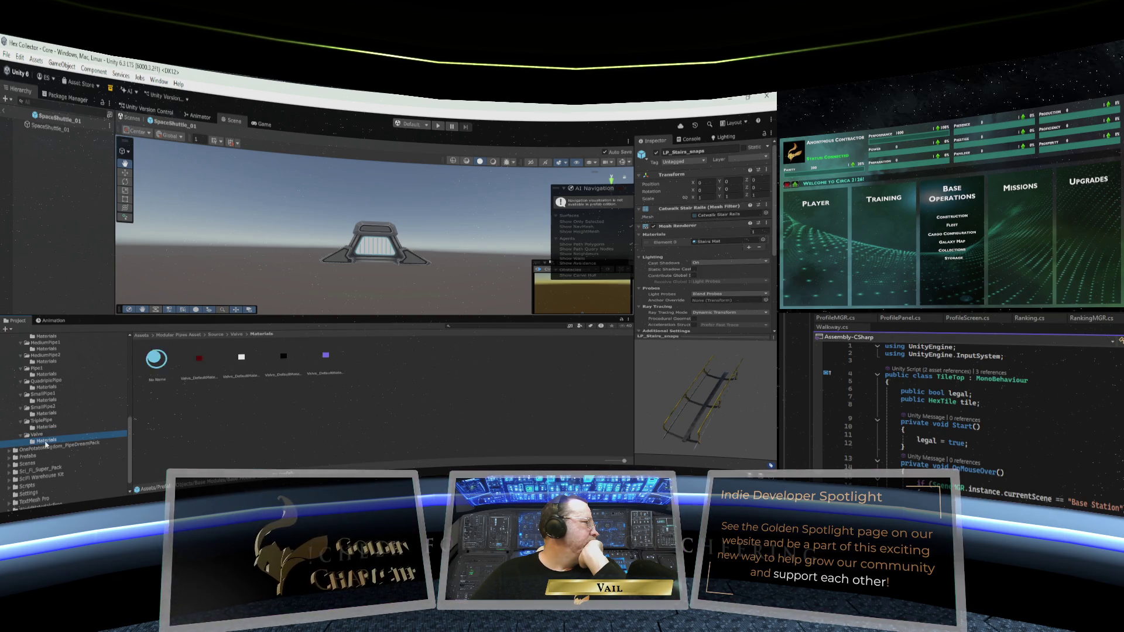
{"action": "scroll", "coordinate": [39, 431], "scroll_direction": "up", "scroll_amount": 7}
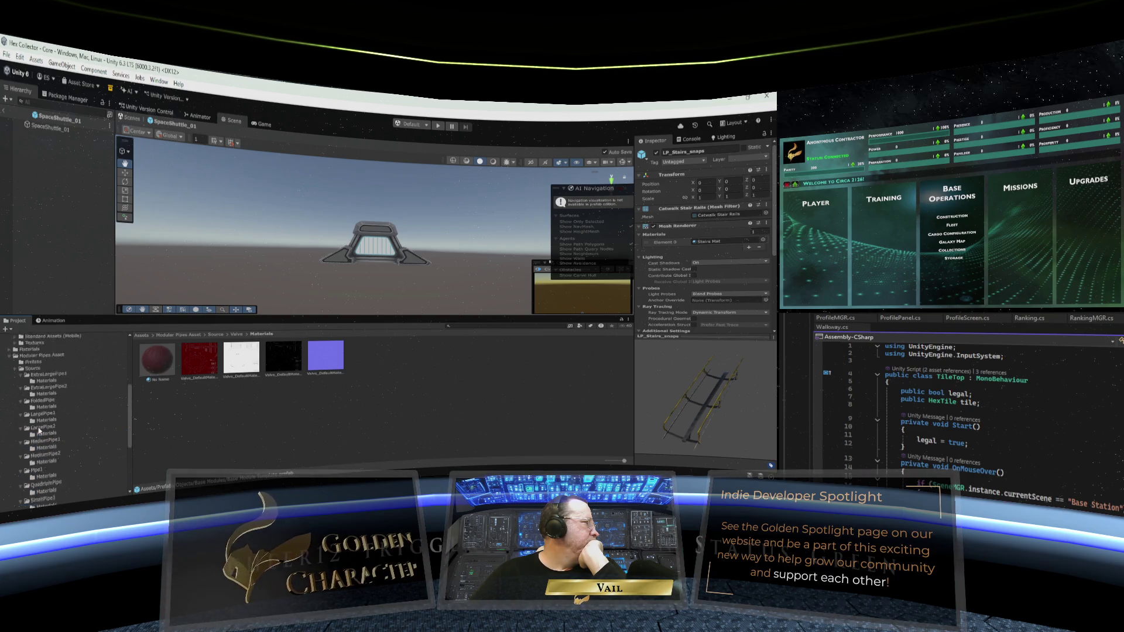
{"action": "left_click", "coordinate": [11, 430]}
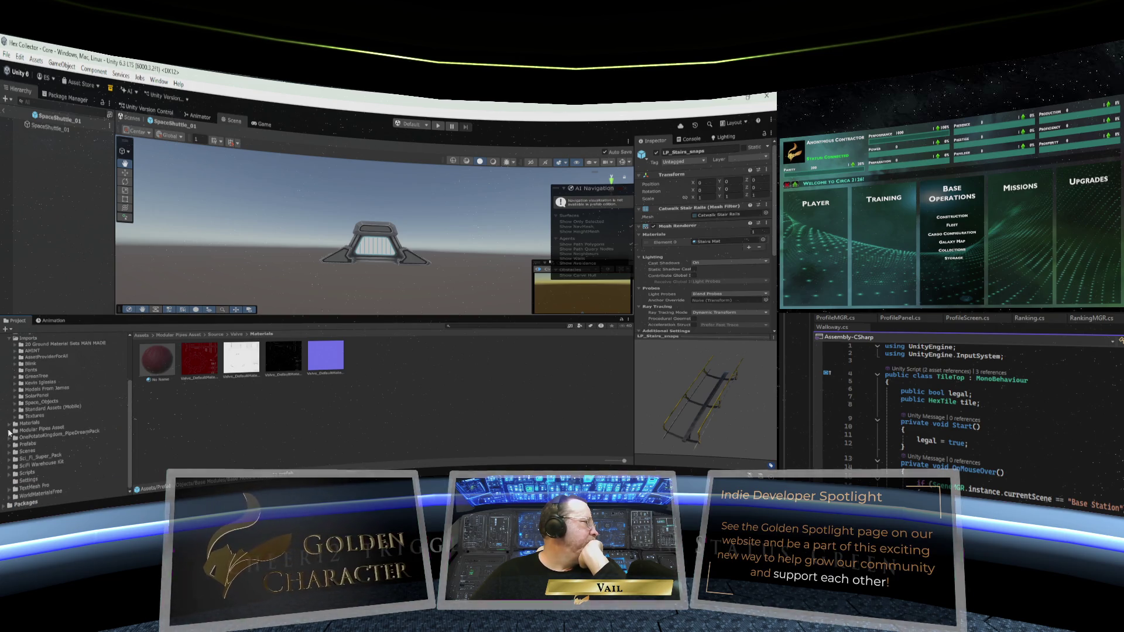
Peek at the Materials folder's subfolders and fold it back up
{"action": "left_click", "coordinate": [12, 423]}
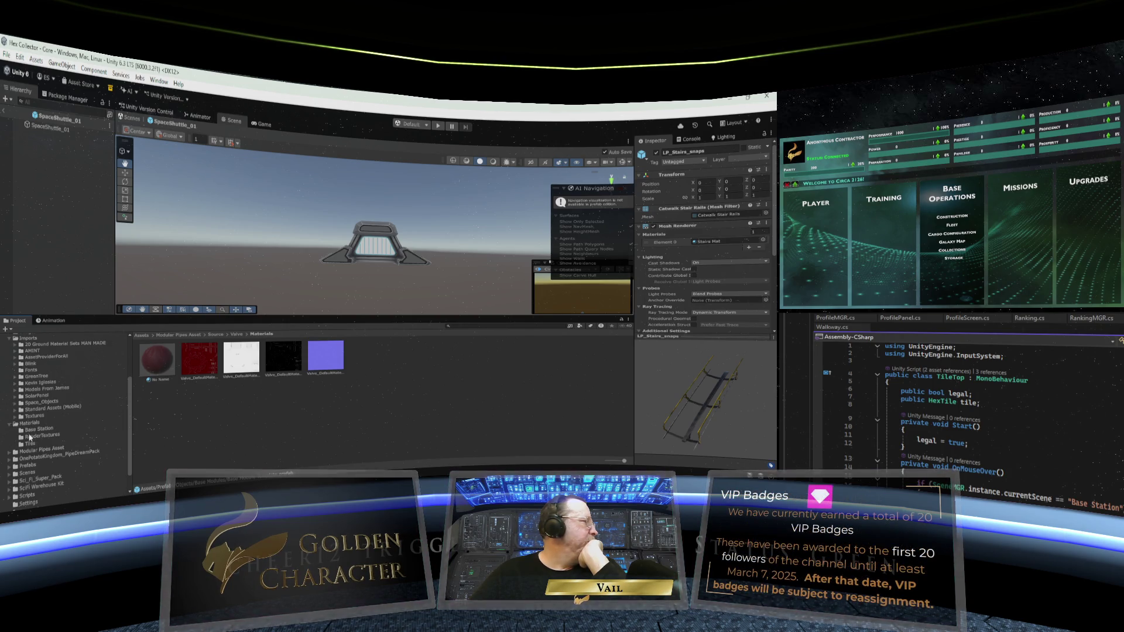
{"action": "left_click", "coordinate": [12, 424]}
{"action": "scroll", "coordinate": [41, 422], "scroll_direction": "up", "scroll_amount": 3}
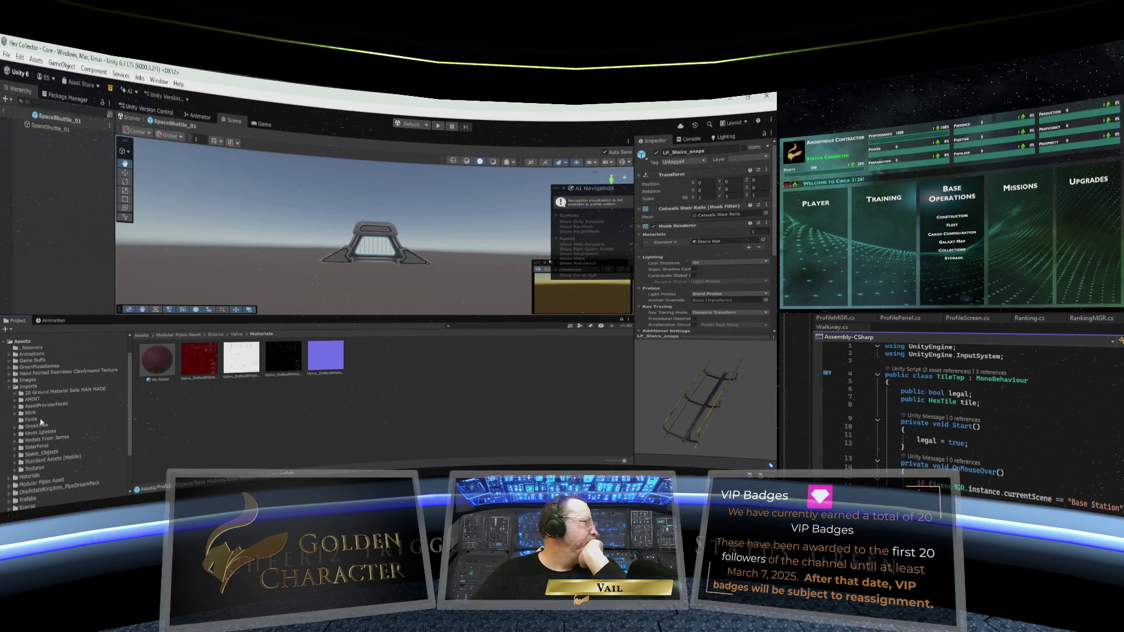
{"action": "scroll", "coordinate": [41, 421], "scroll_direction": "down", "scroll_amount": 2}
{"action": "scroll", "coordinate": [41, 421], "scroll_direction": "up", "scroll_amount": 2}
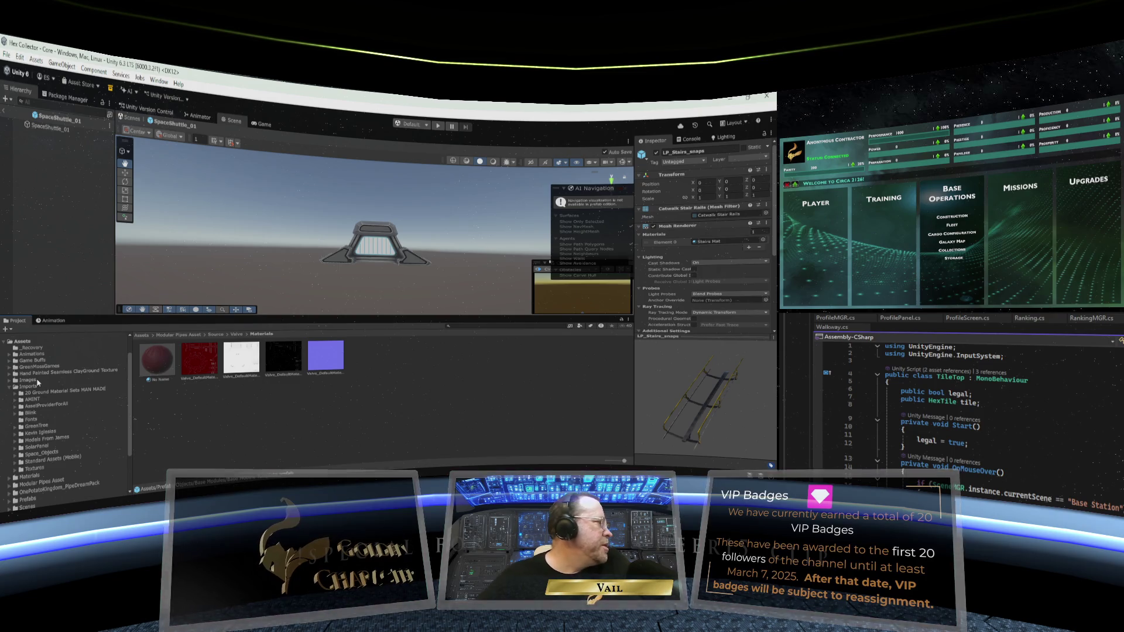
Inspect the Images folder's Companies logos and Inventory contents, then collapse Images
{"action": "left_click", "coordinate": [17, 381]}
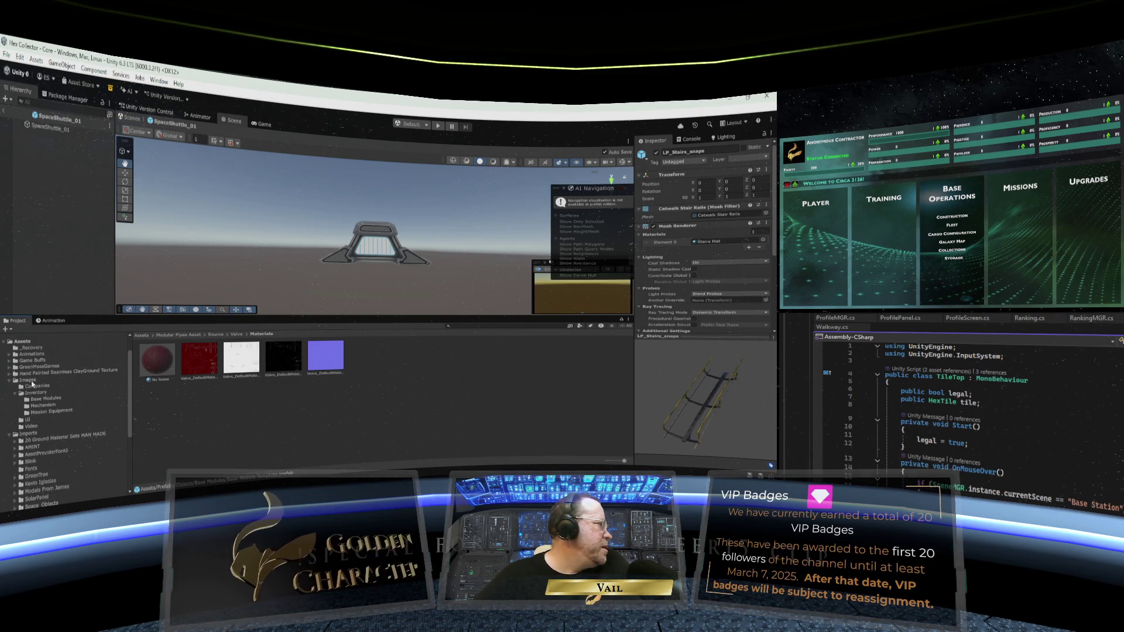
{"action": "left_click", "coordinate": [29, 380]}
{"action": "left_click", "coordinate": [36, 386]}
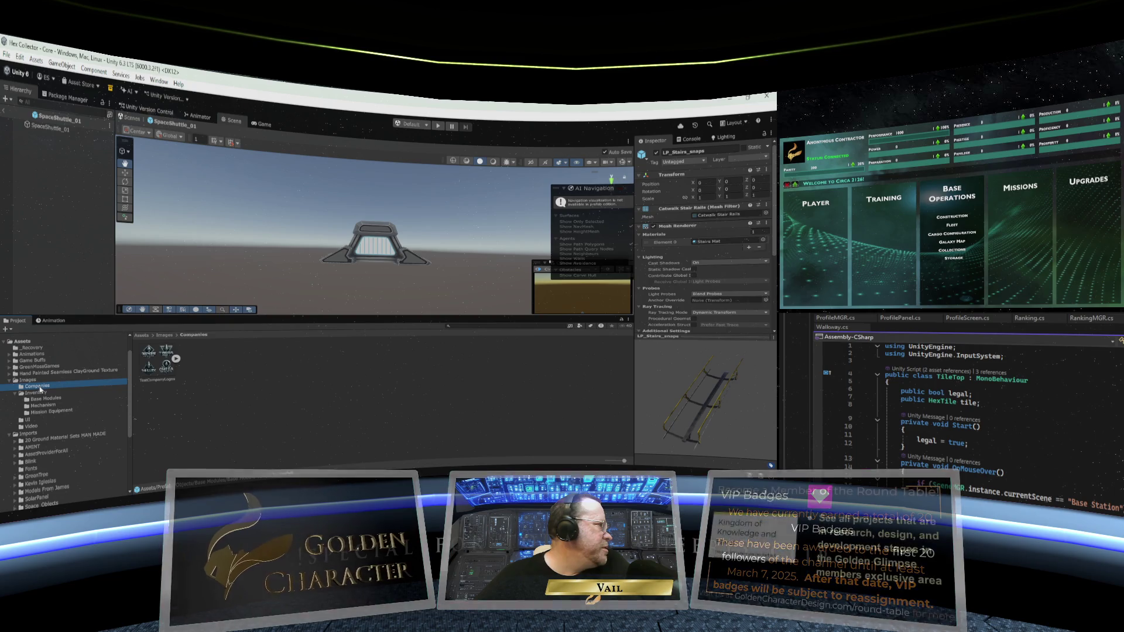
{"action": "left_click", "coordinate": [37, 393]}
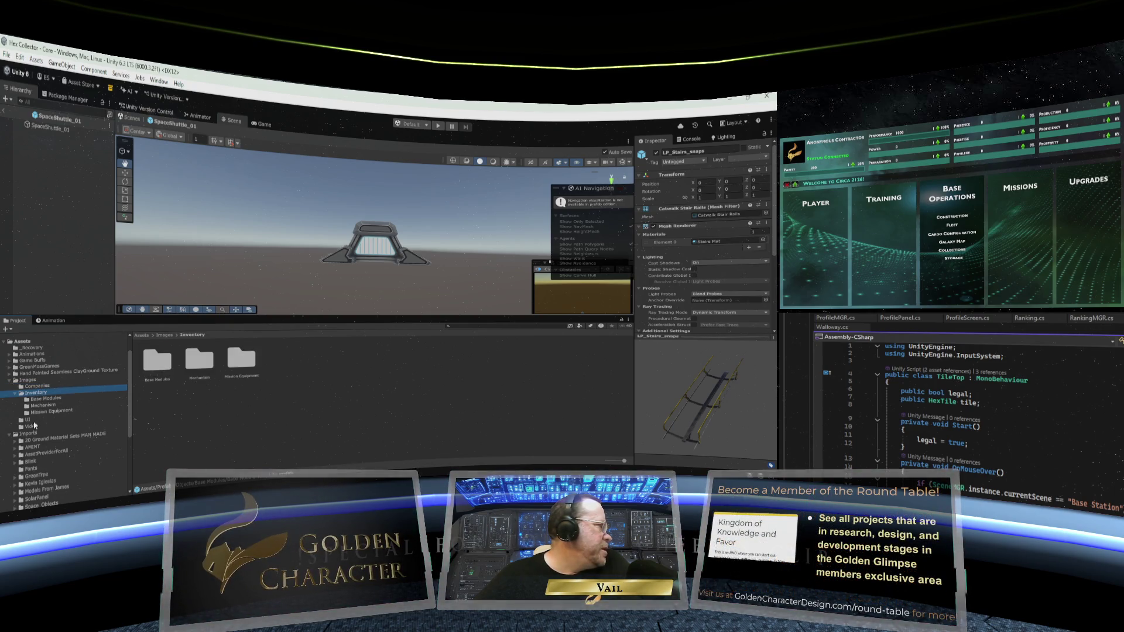
{"action": "left_click", "coordinate": [12, 380]}
Delete the Demo folder from the Hand Painted Seamless ClayGround Texture pack
{"action": "left_click", "coordinate": [38, 372]}
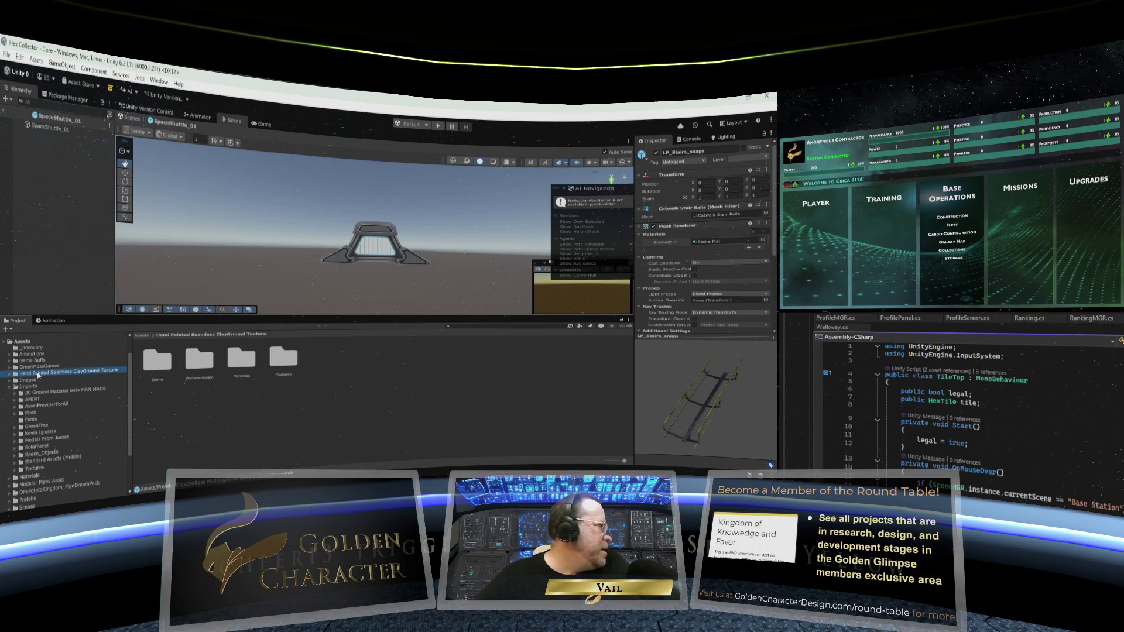
{"action": "left_click", "coordinate": [13, 373]}
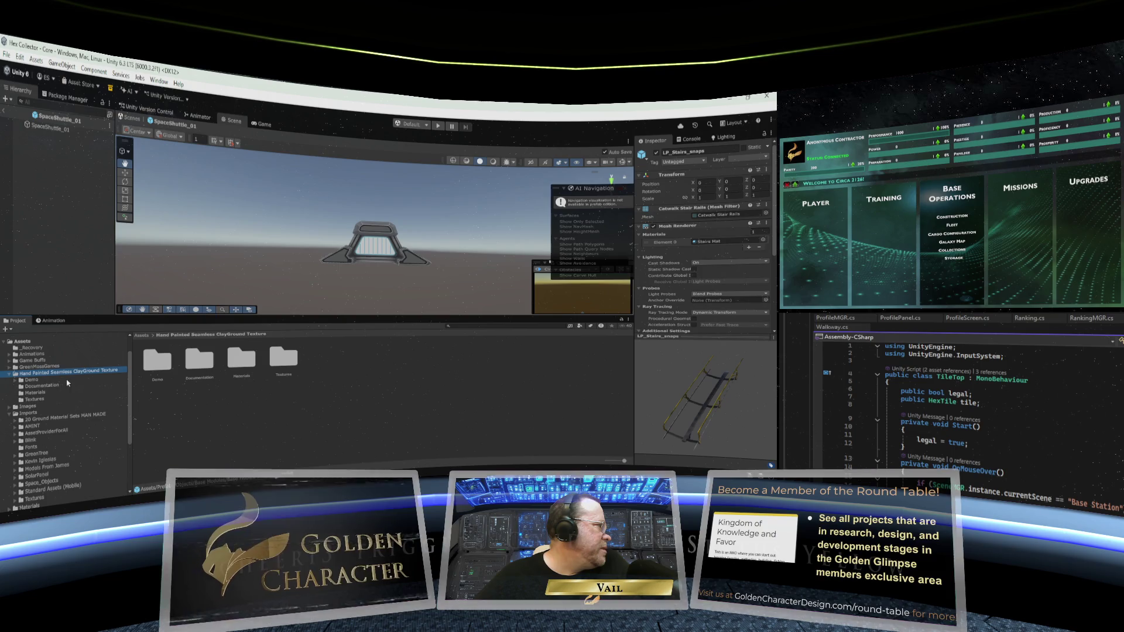
{"action": "left_click", "coordinate": [14, 380]}
{"action": "left_click", "coordinate": [31, 381]}
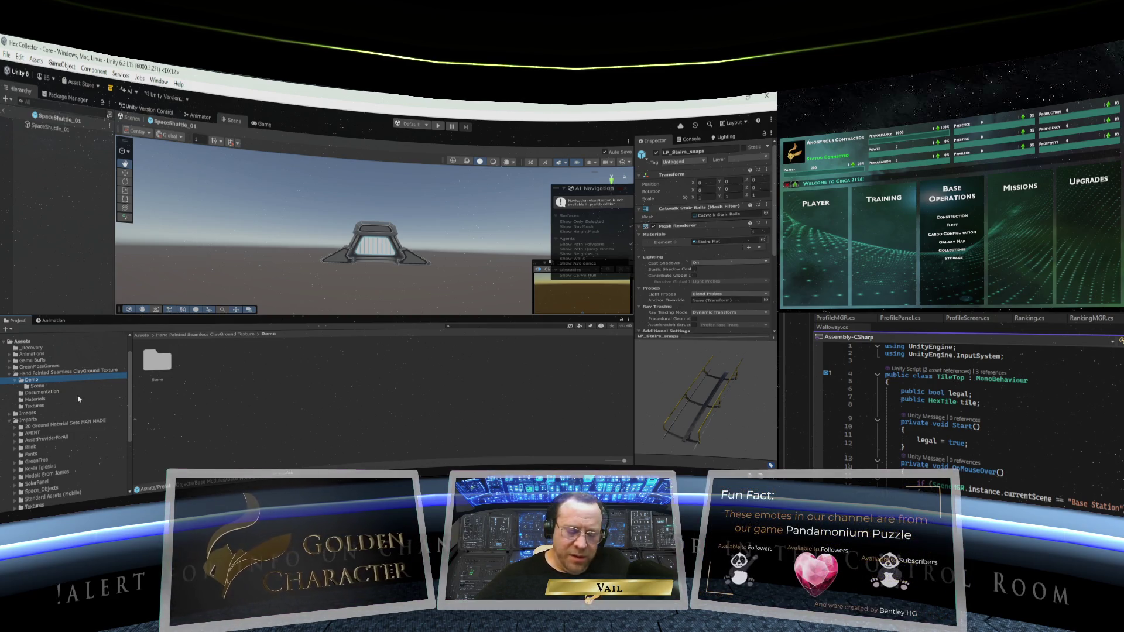
{"action": "key", "text": "Delete"}
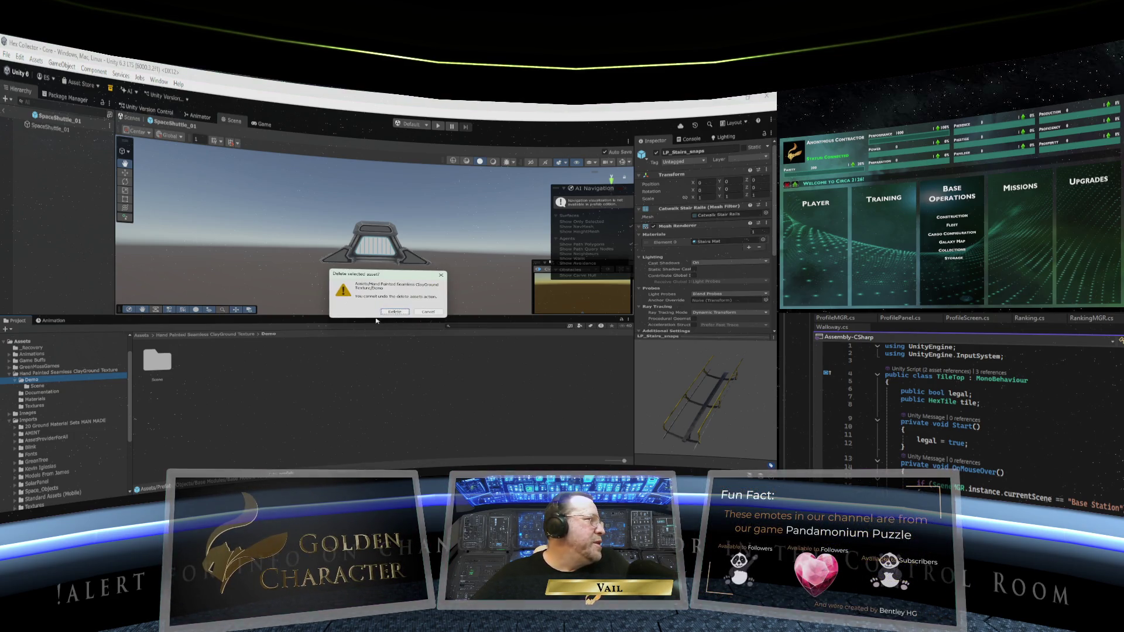
{"action": "left_click", "coordinate": [394, 311]}
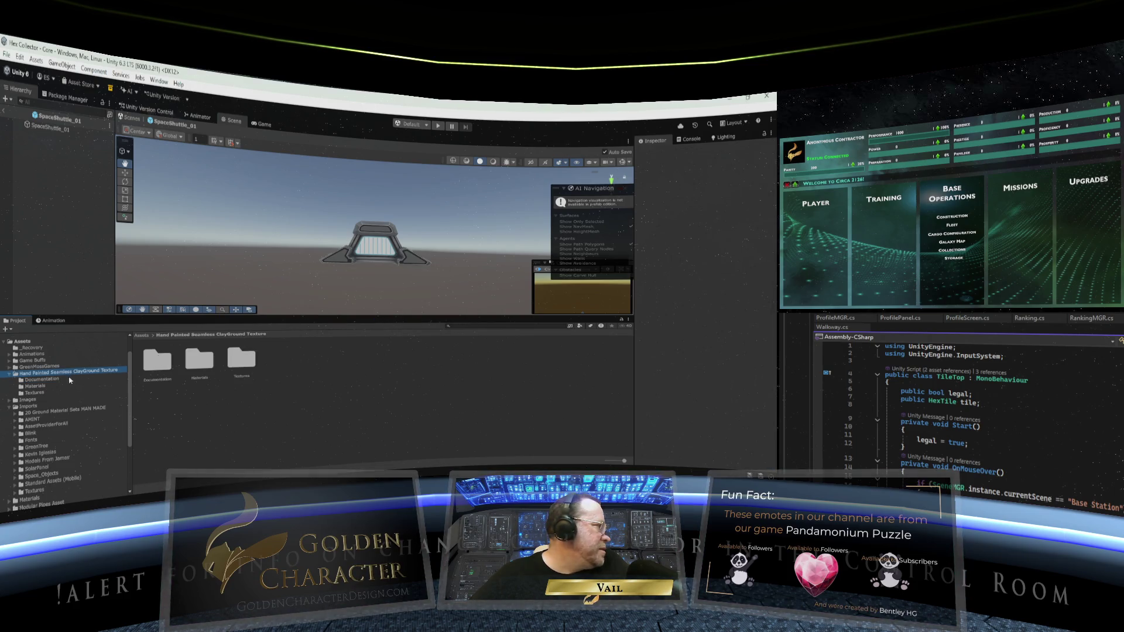
Check the remaining ClayGround Documentation, Materials and Textures, then expand GreenMossGames
{"action": "left_click", "coordinate": [59, 380]}
{"action": "left_click", "coordinate": [36, 387]}
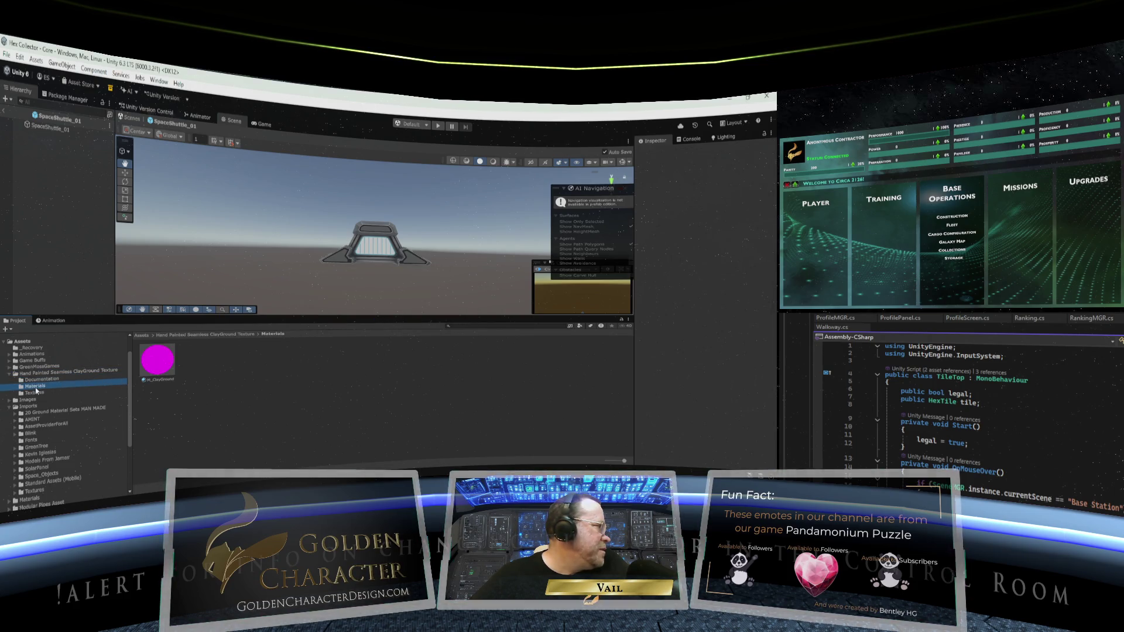
{"action": "left_click", "coordinate": [35, 393]}
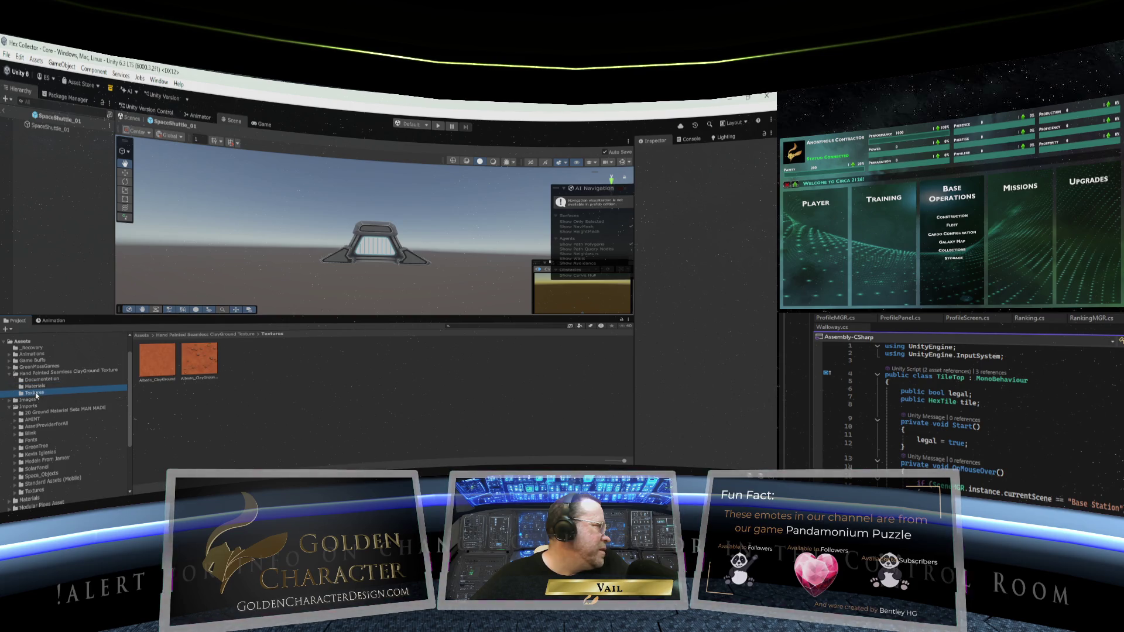
{"action": "left_click", "coordinate": [11, 374]}
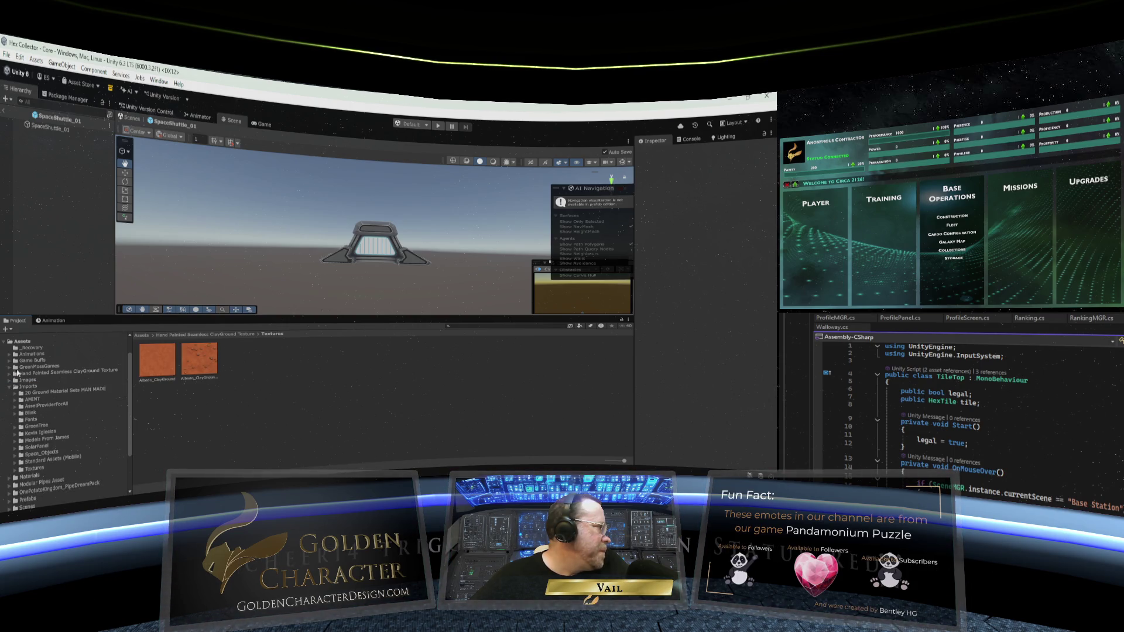
{"action": "left_click", "coordinate": [10, 367]}
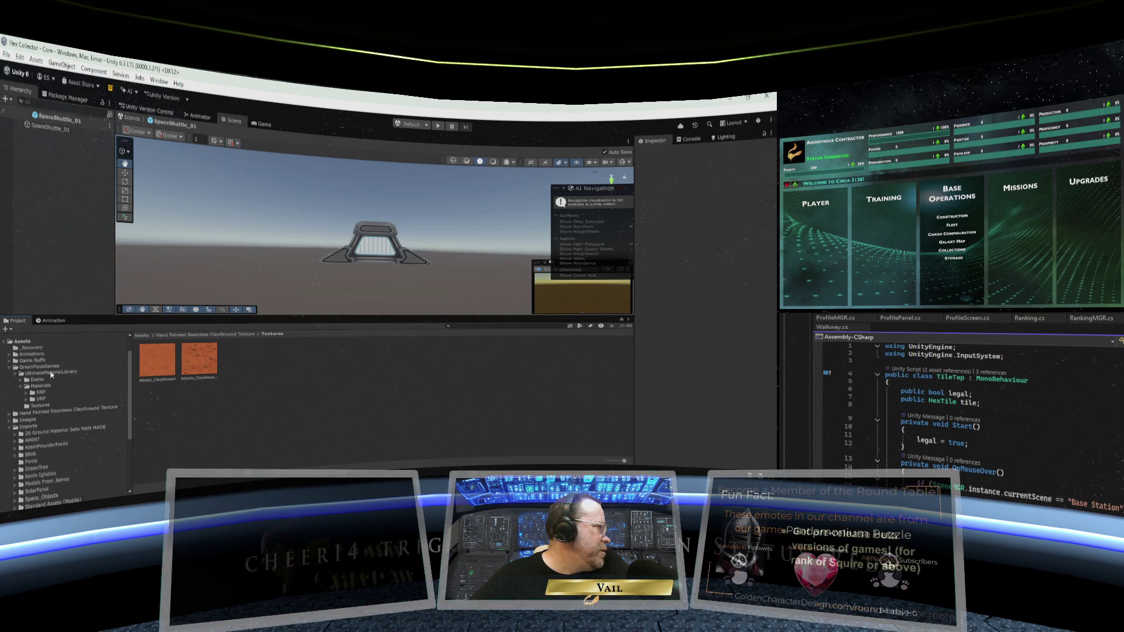
Delete UltimateMaterialLibrary's Demo folder and view the BRP material set
{"action": "left_click", "coordinate": [20, 380]}
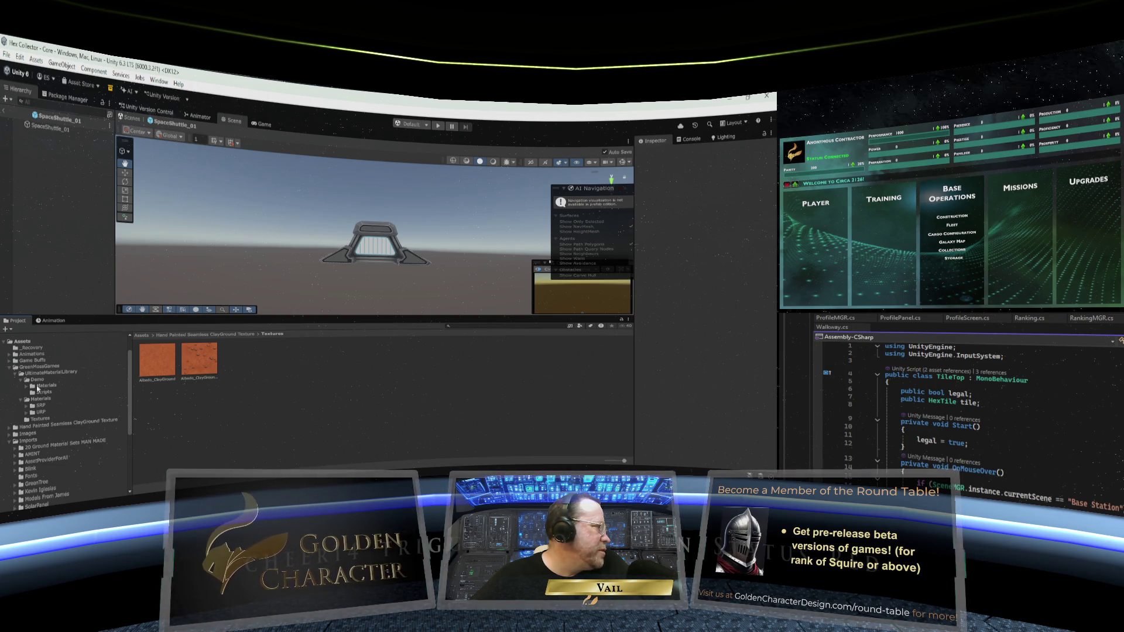
{"action": "left_click", "coordinate": [41, 381]}
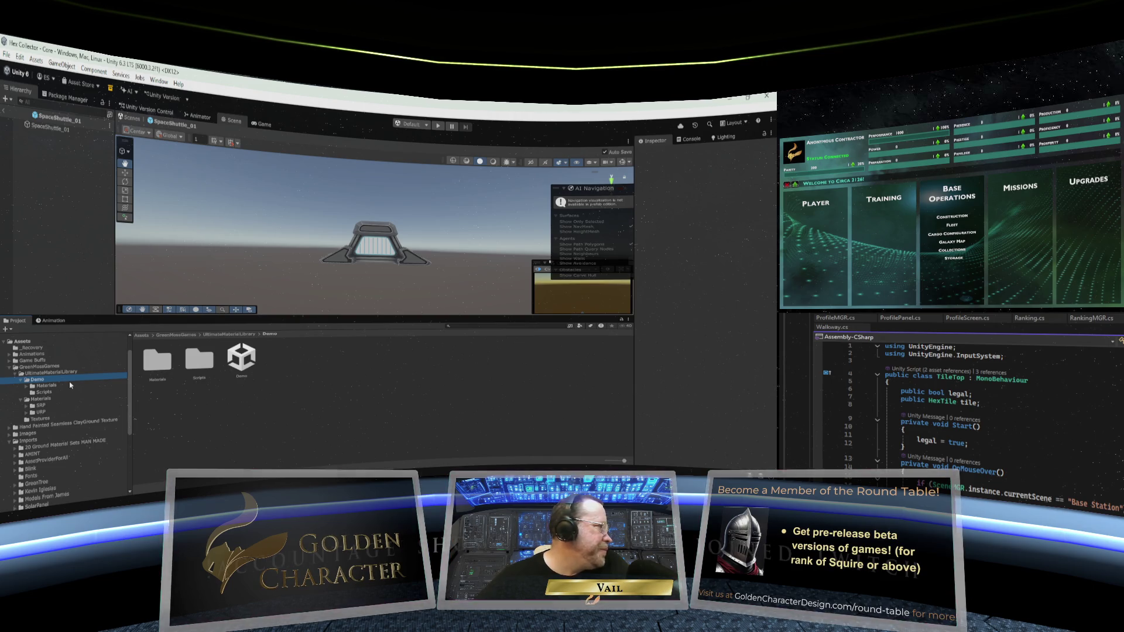
{"action": "key", "text": "Delete"}
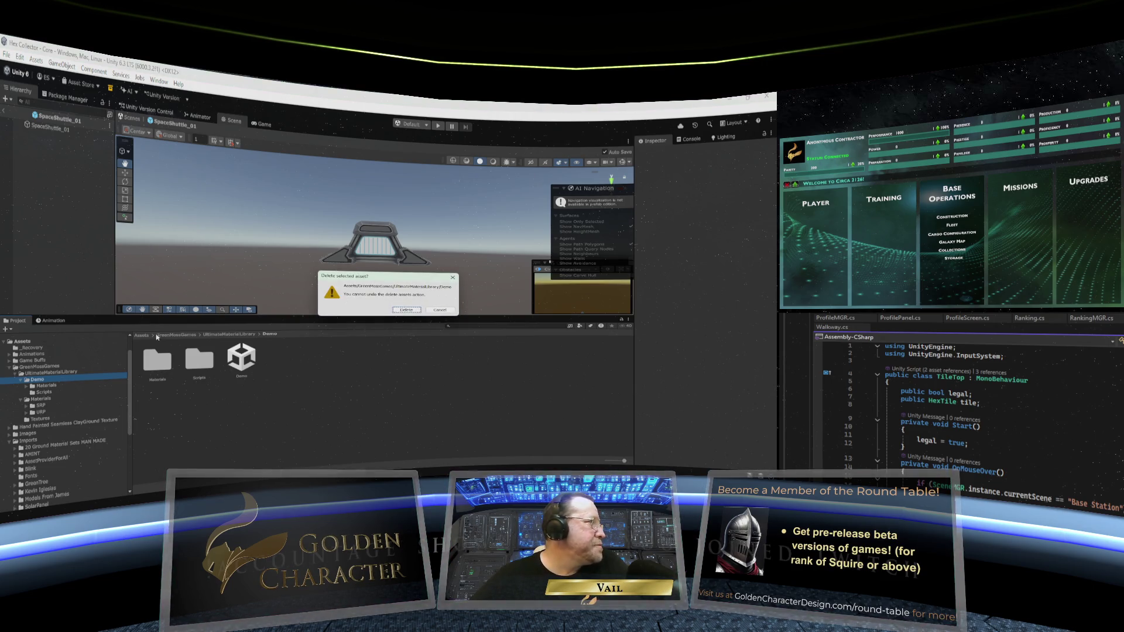
{"action": "left_click", "coordinate": [406, 310]}
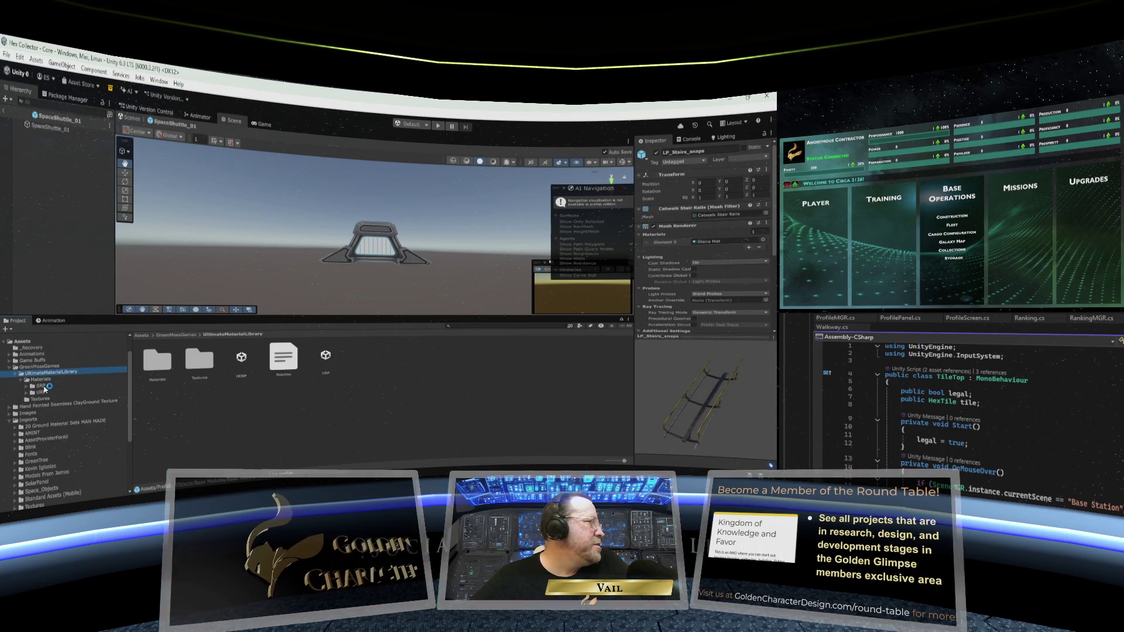
{"action": "left_click", "coordinate": [48, 388]}
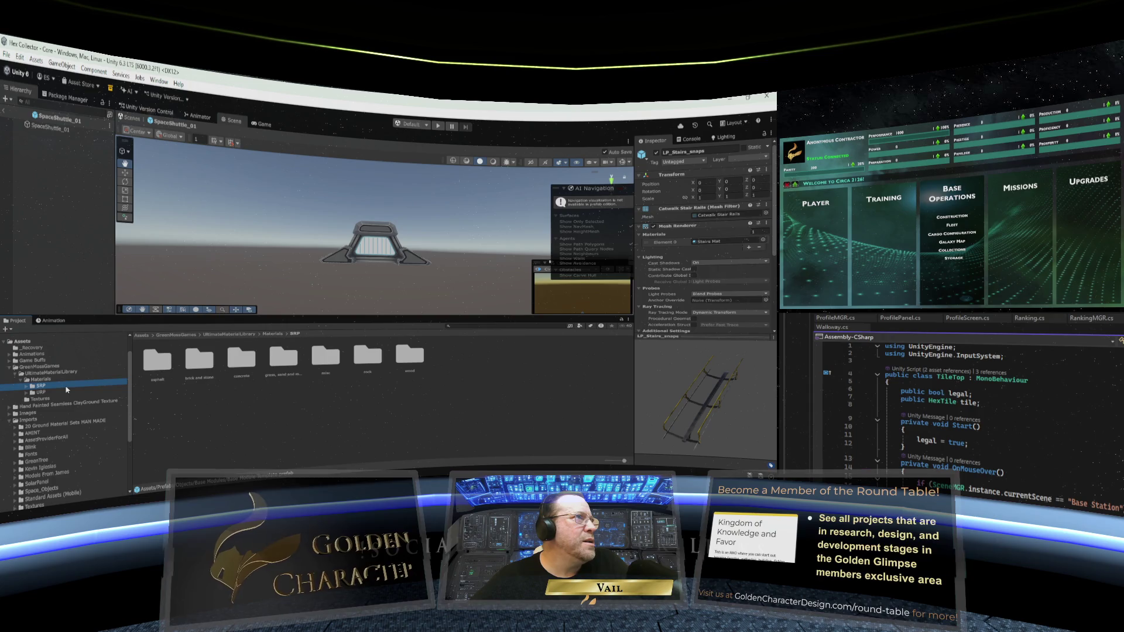
Browse the URP materials and library textures, opening and dismissing the Edit menu
{"action": "left_click", "coordinate": [46, 392]}
{"action": "left_click", "coordinate": [41, 399]}
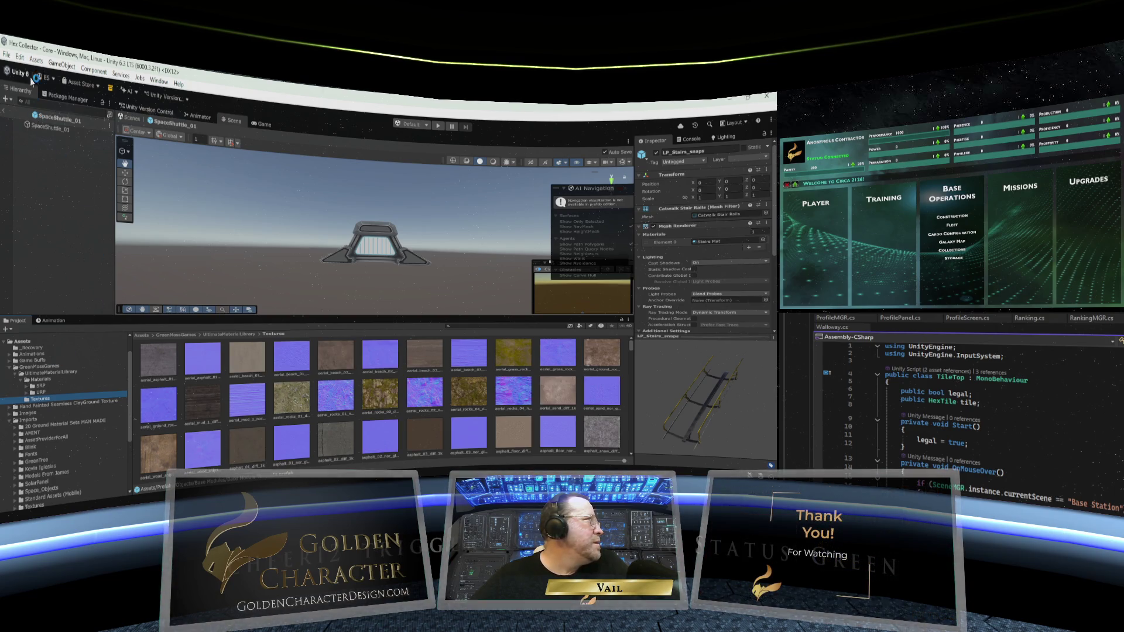
{"action": "left_click", "coordinate": [20, 59]}
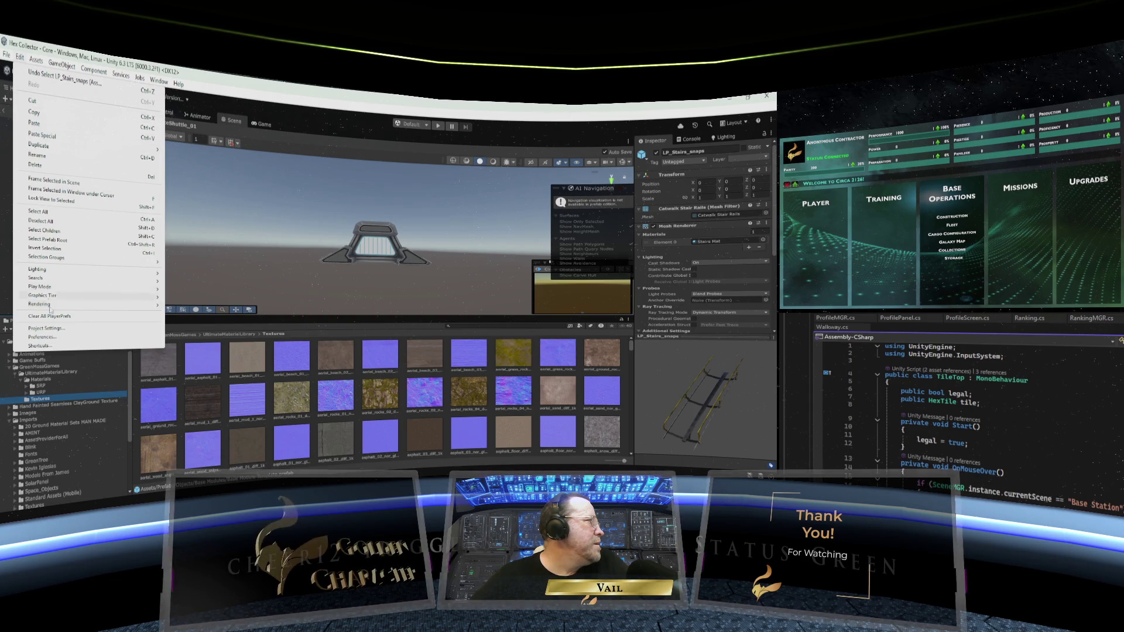
{"action": "left_click", "coordinate": [199, 213]}
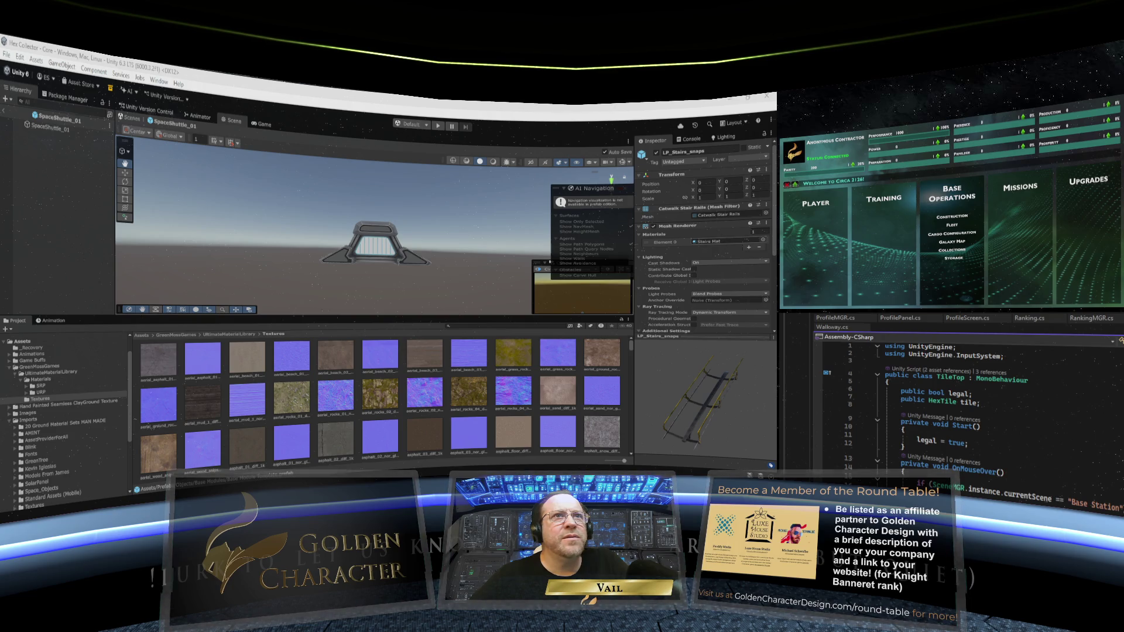
{"action": "left_click", "coordinate": [26, 287]}
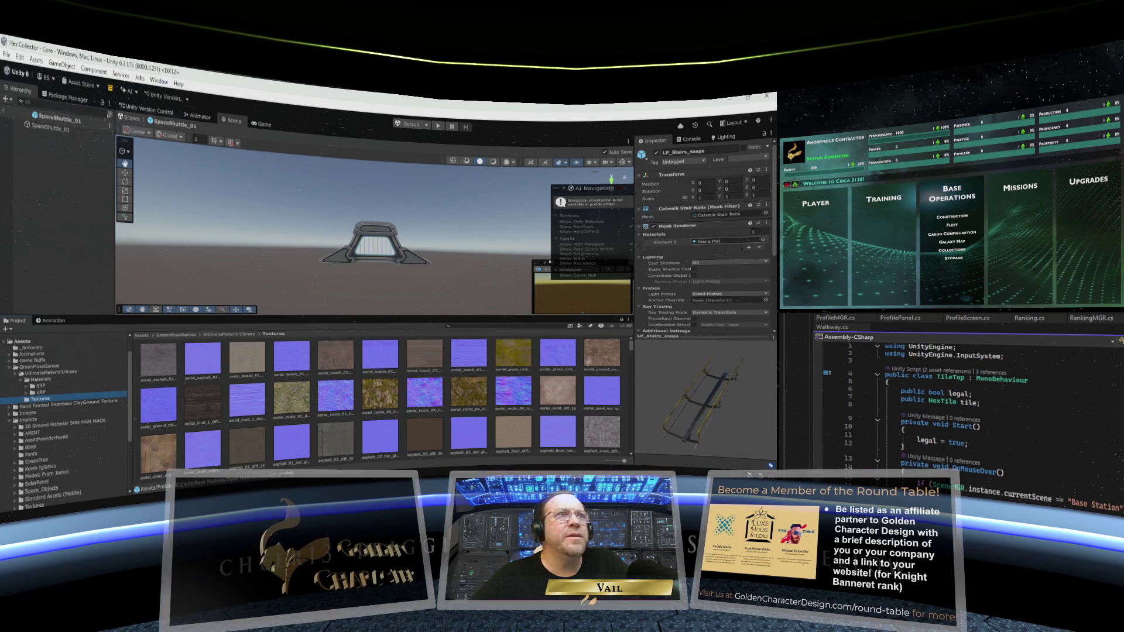
Delete the BRP folder under UltimateMaterialLibrary's Materials
{"action": "left_click", "coordinate": [50, 386]}
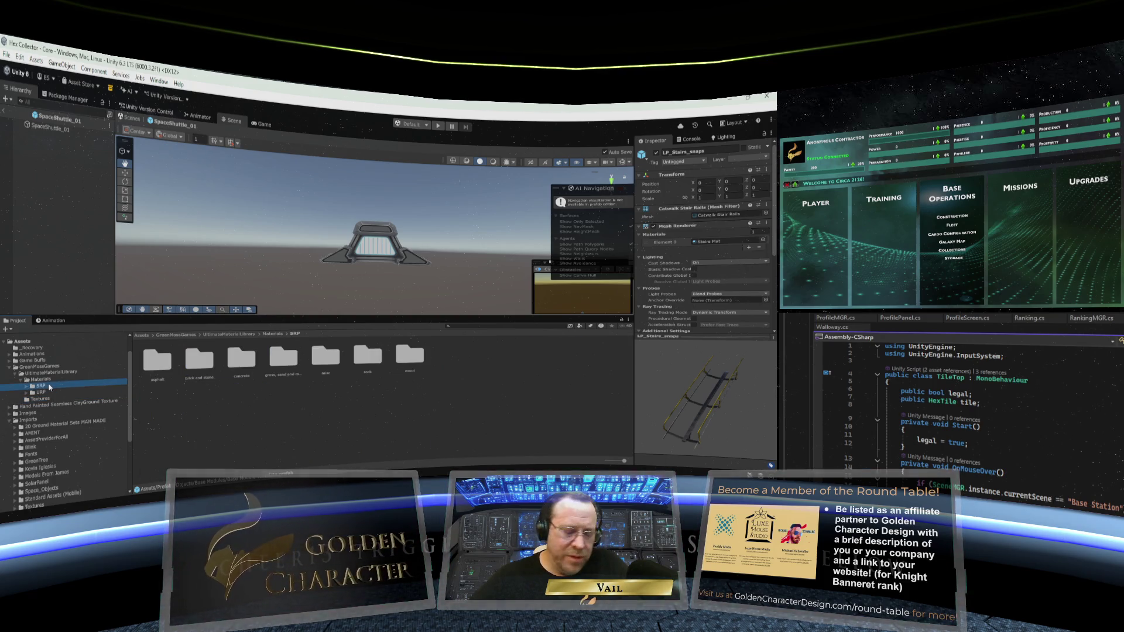
{"action": "key", "text": "Delete"}
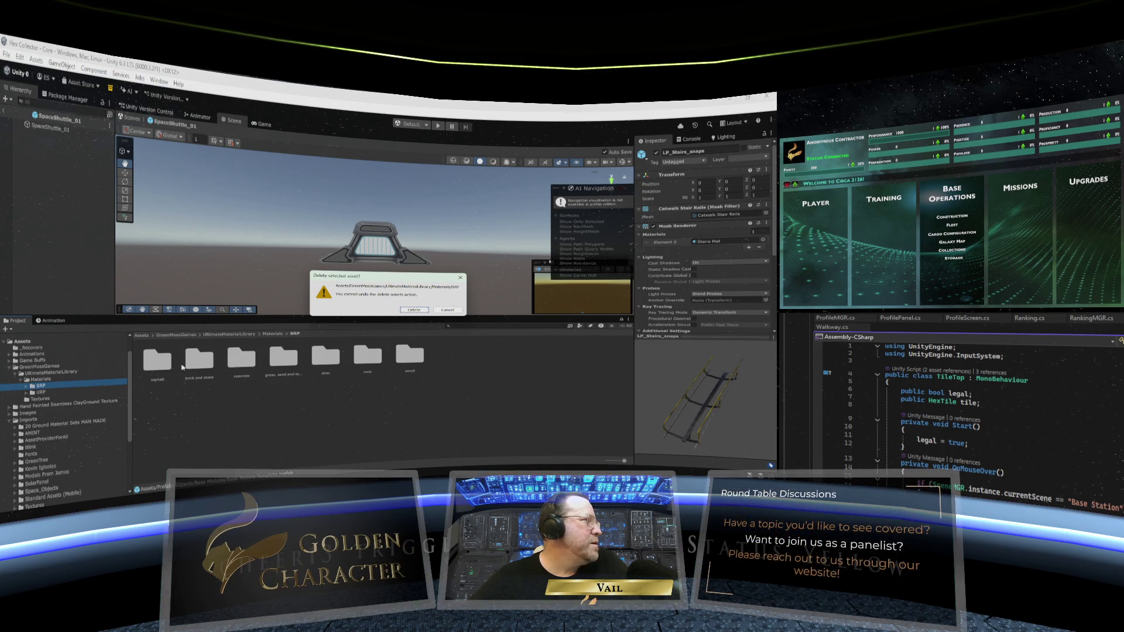
{"action": "left_click", "coordinate": [414, 310]}
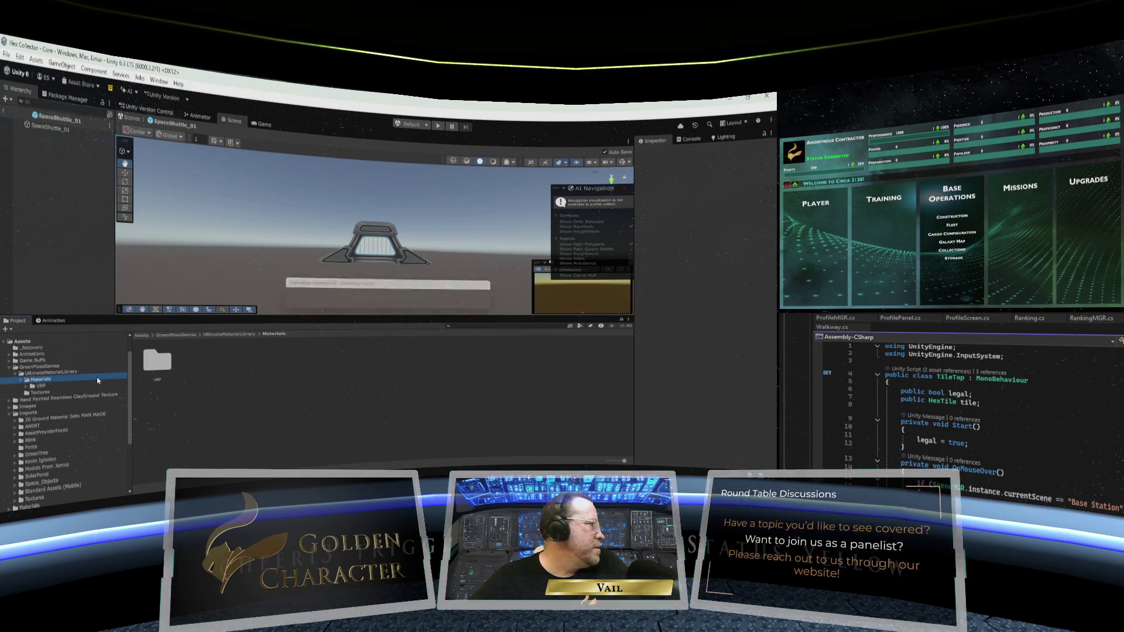
Collapse GreenMossGames and drill into Game Buffs > Free Realistic Textures > Demo > Demo
{"action": "left_click", "coordinate": [44, 394]}
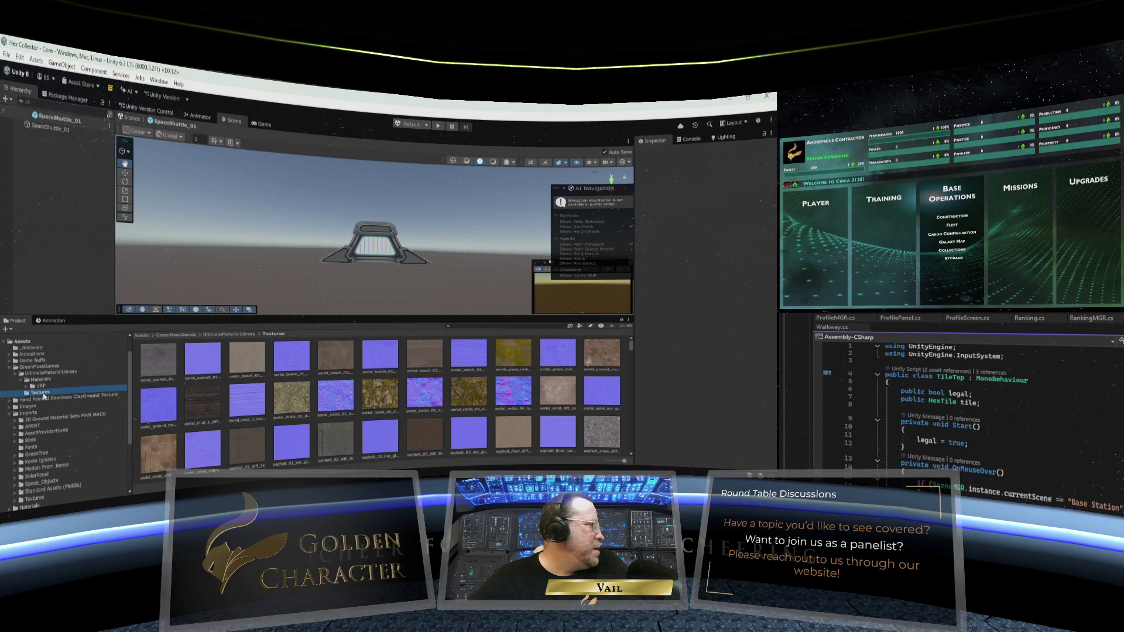
{"action": "left_click", "coordinate": [11, 367]}
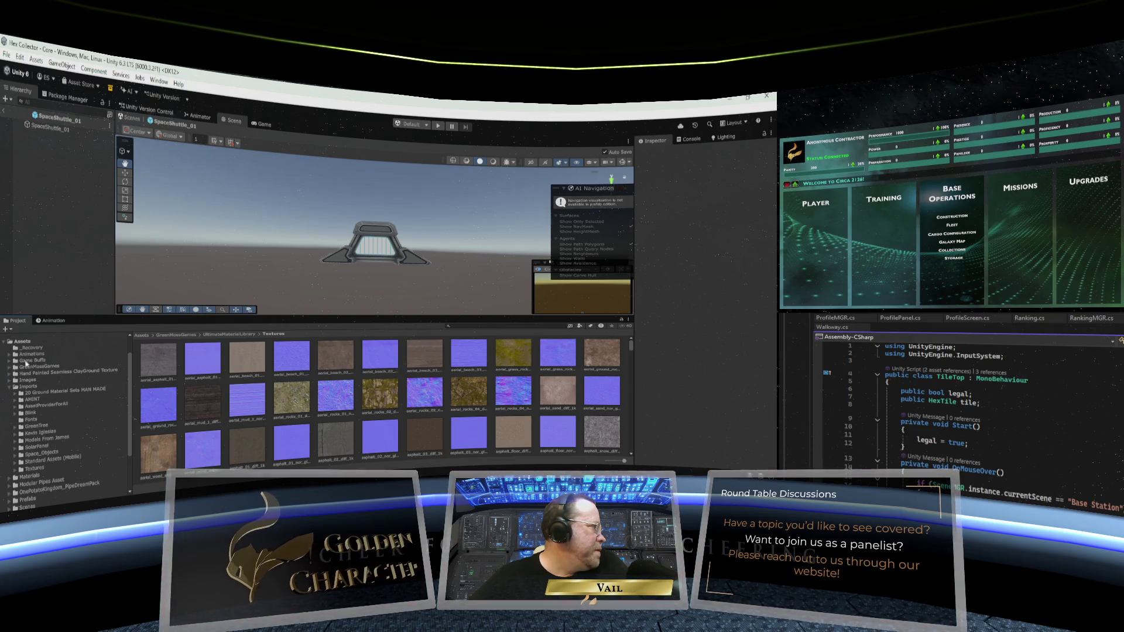
{"action": "left_click", "coordinate": [9, 362]}
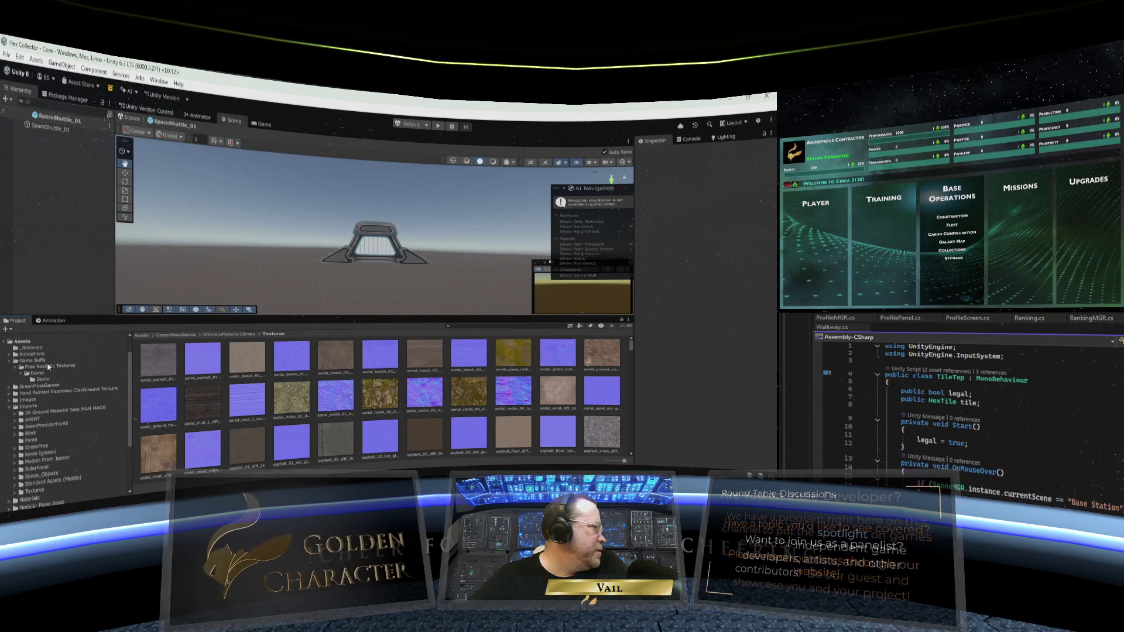
{"action": "left_click", "coordinate": [49, 366]}
{"action": "left_click", "coordinate": [42, 374]}
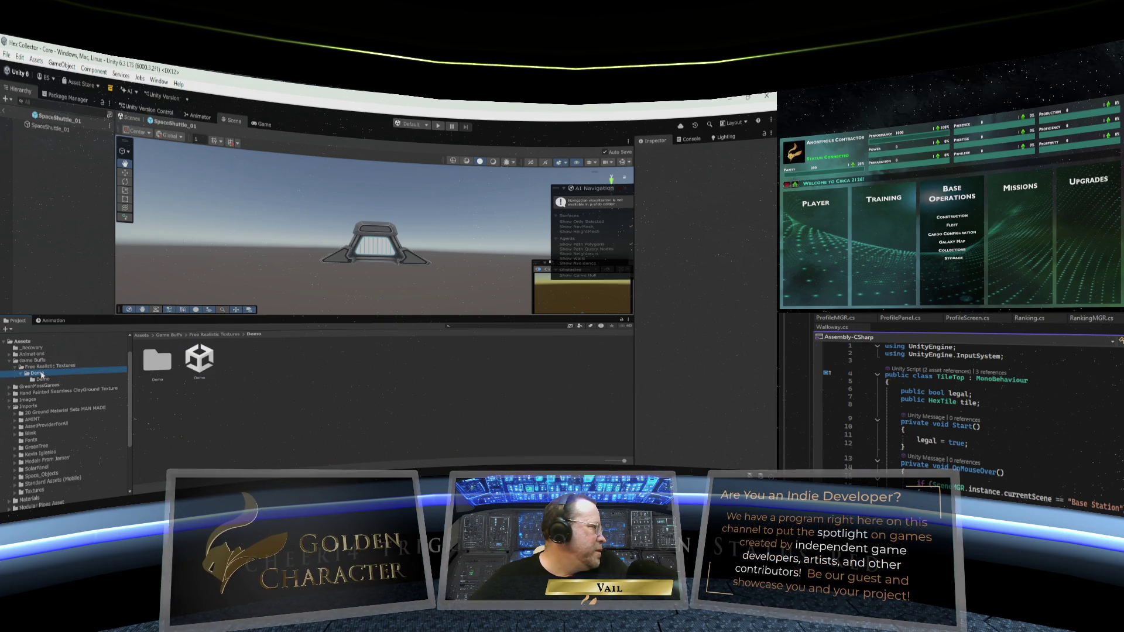
{"action": "left_click", "coordinate": [40, 379]}
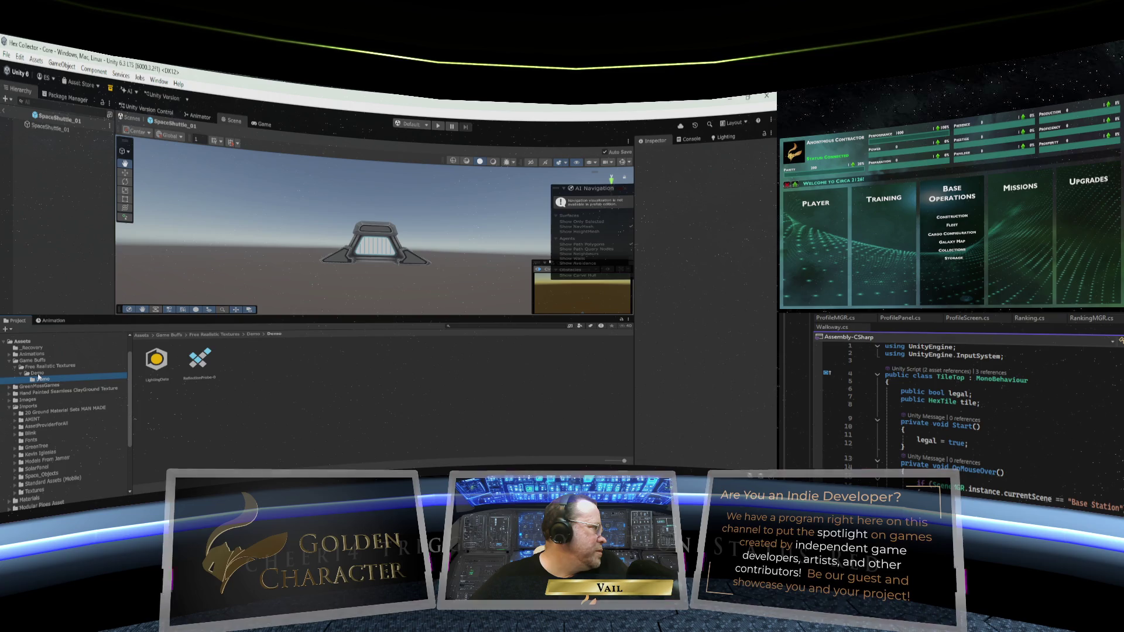
Step back up through the Demo folders and select the Game Buffs folder
{"action": "left_click", "coordinate": [36, 372]}
{"action": "left_click", "coordinate": [34, 367]}
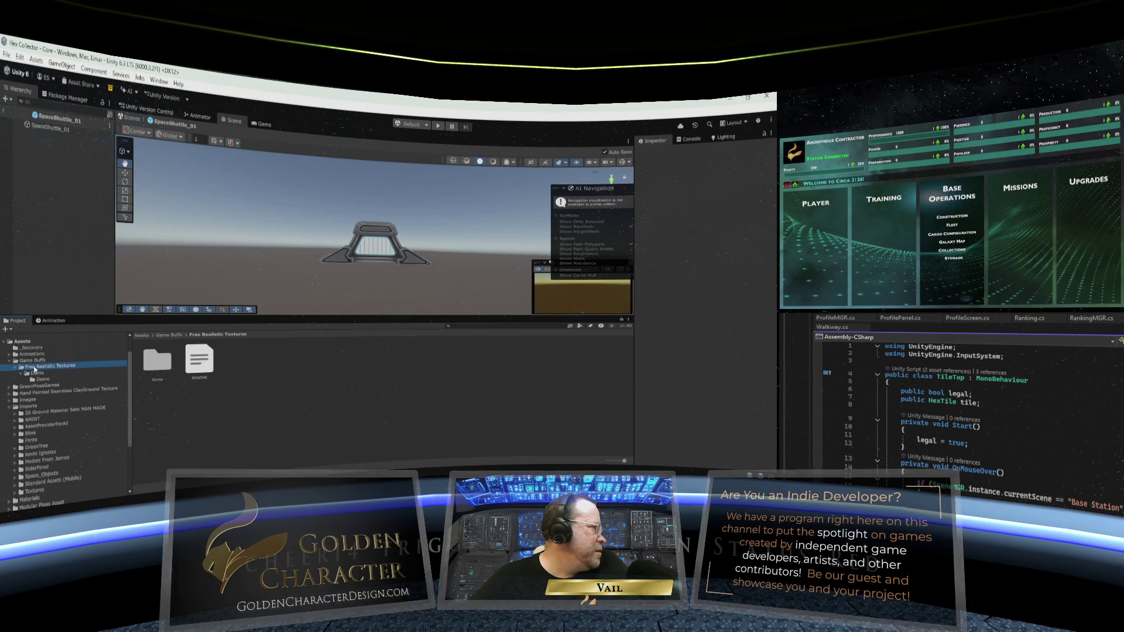
{"action": "key", "text": "Up"}
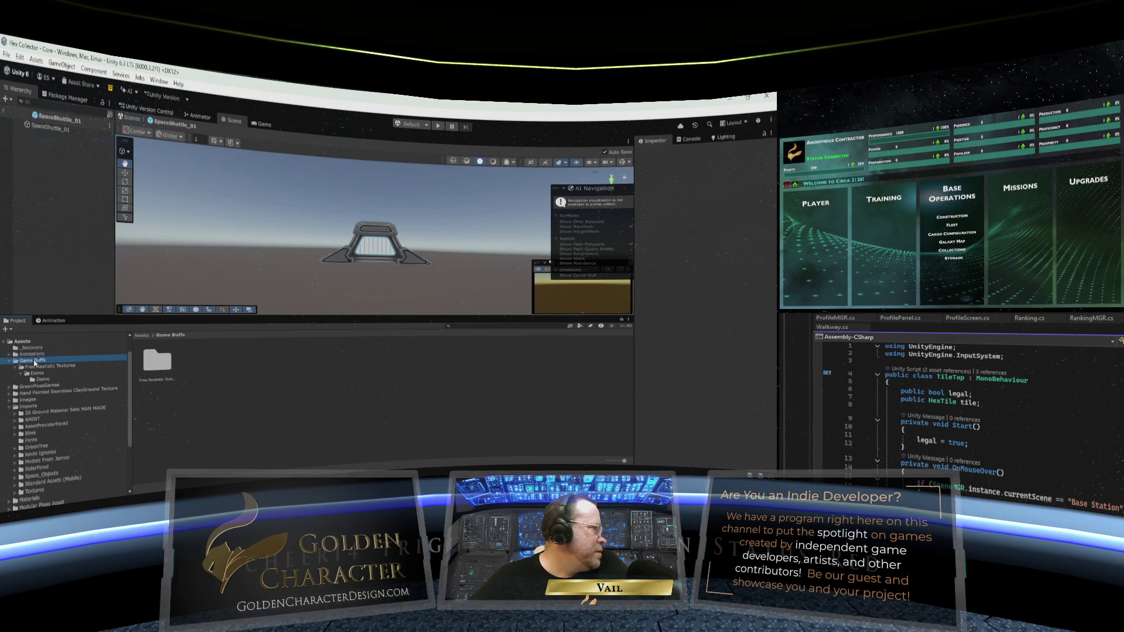
{"action": "left_click", "coordinate": [40, 379]}
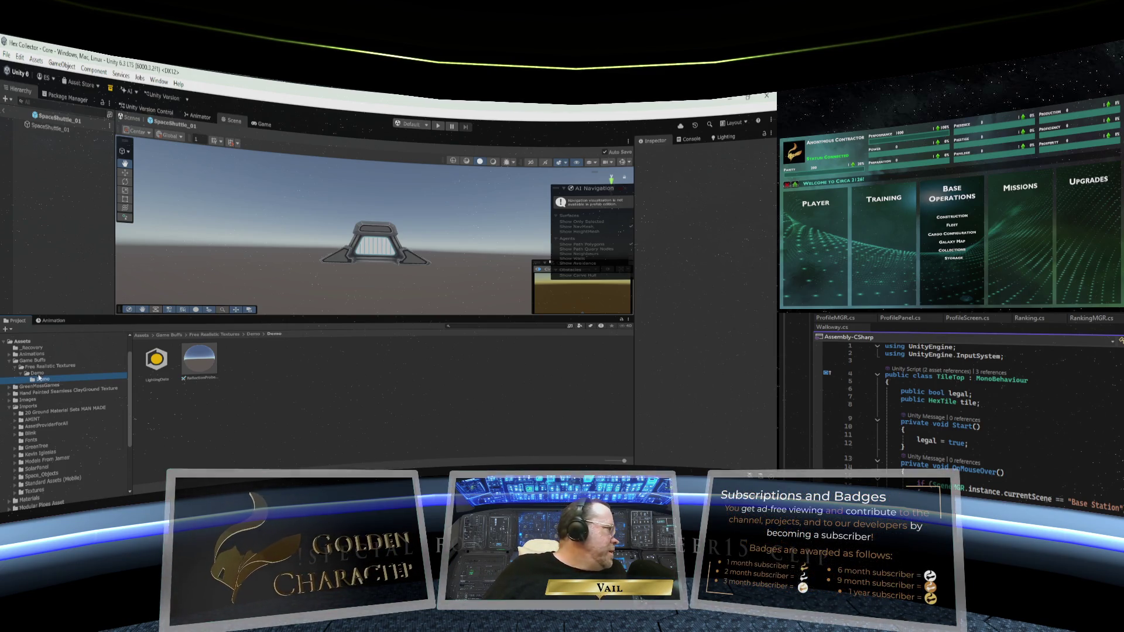
{"action": "left_click", "coordinate": [39, 366]}
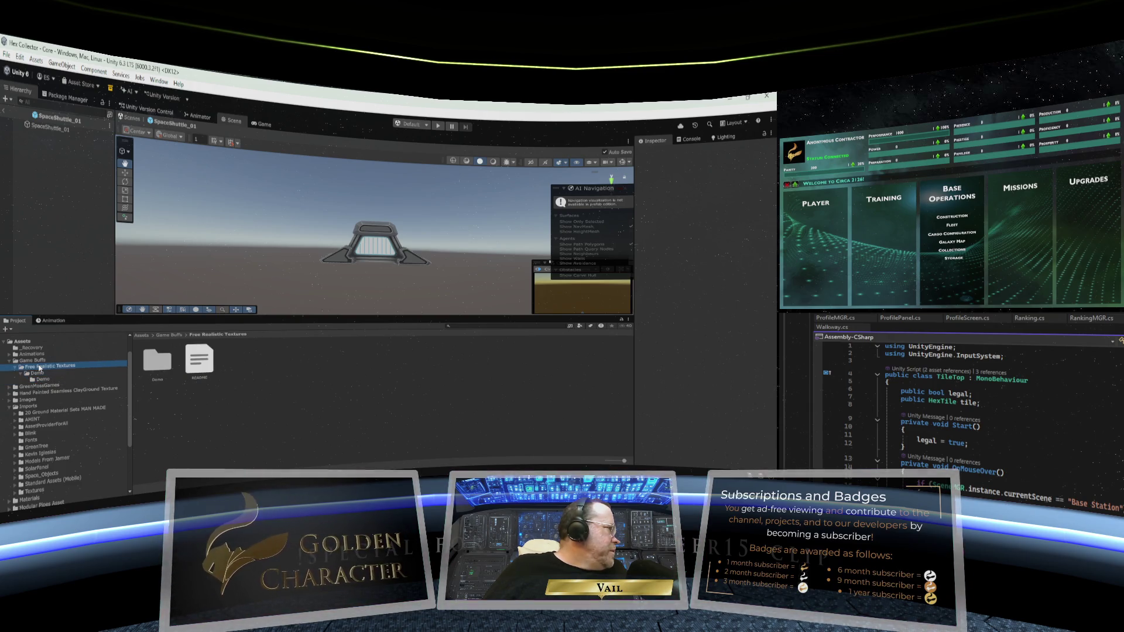
{"action": "left_click", "coordinate": [34, 361]}
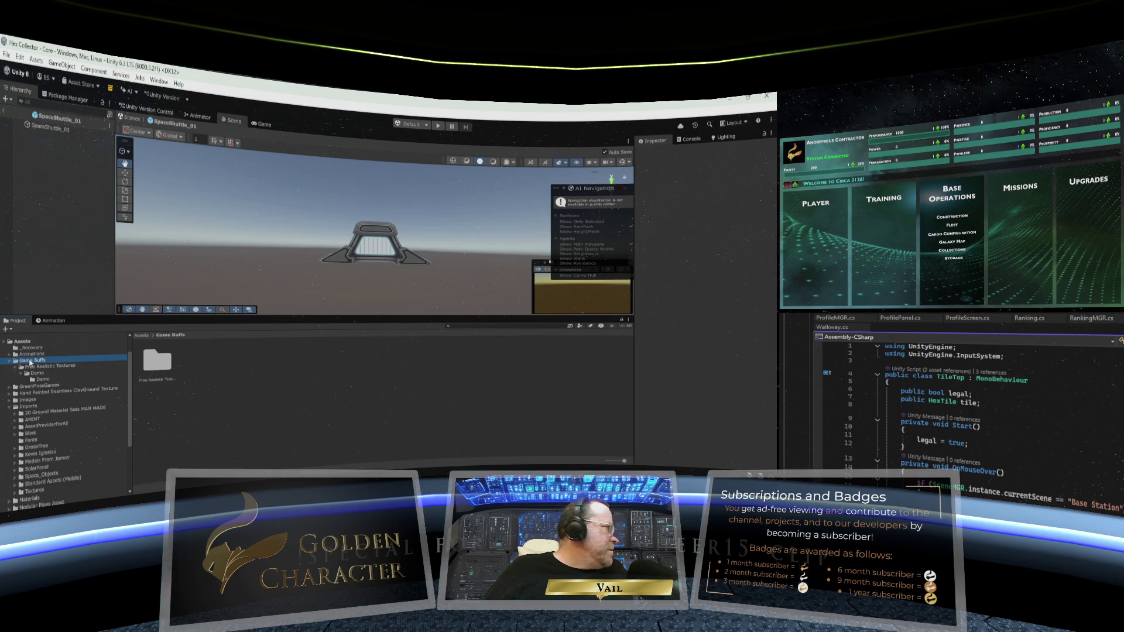
Delete the Game Buffs folder, browse Animations' Base Station Activity folders, then select _Recovery
{"action": "key", "text": "Delete"}
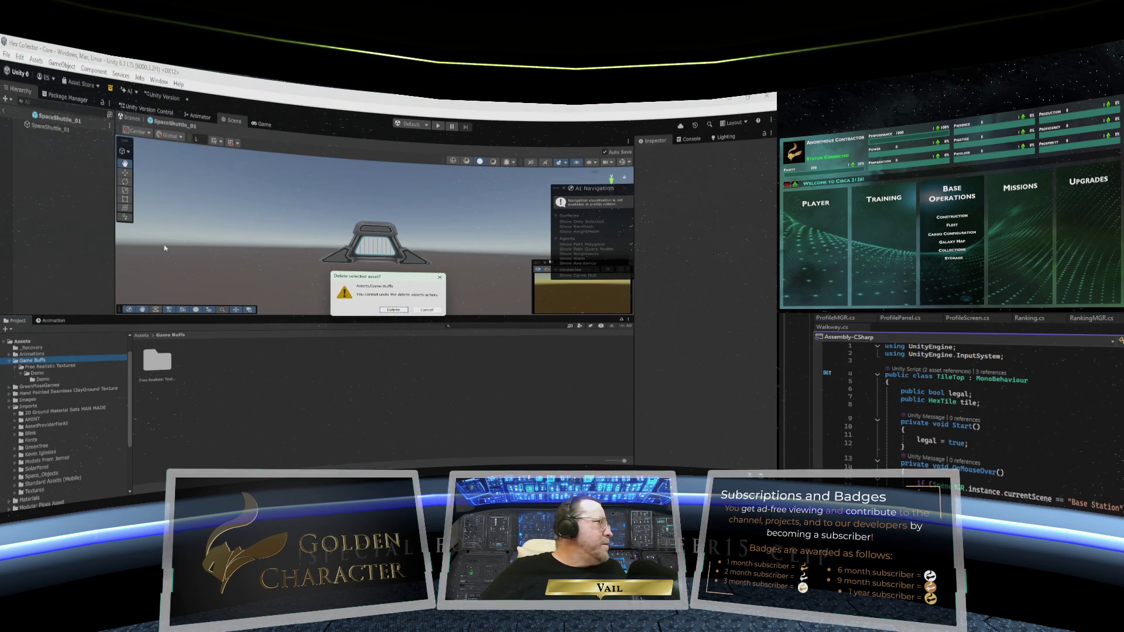
{"action": "left_click", "coordinate": [391, 309]}
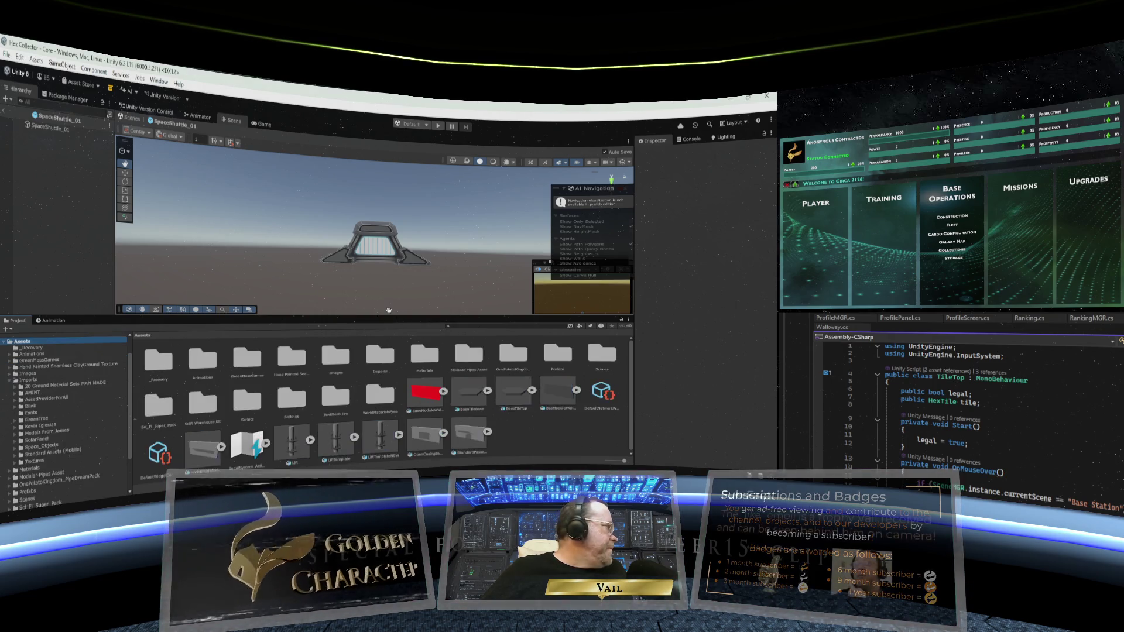
{"action": "left_click", "coordinate": [29, 355]}
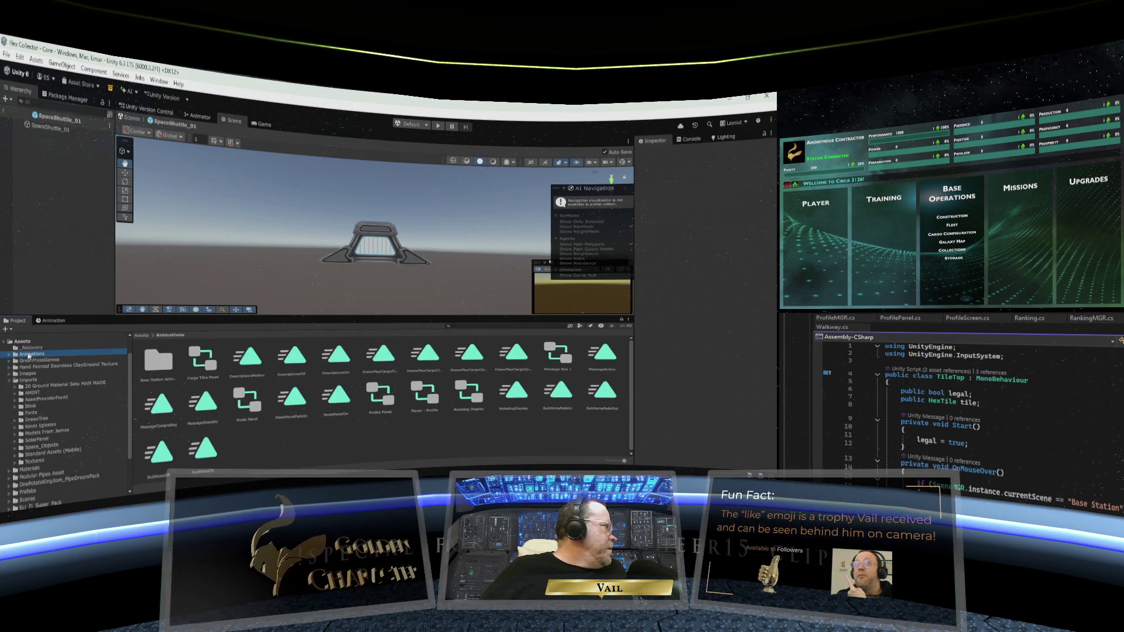
{"action": "left_click", "coordinate": [9, 355]}
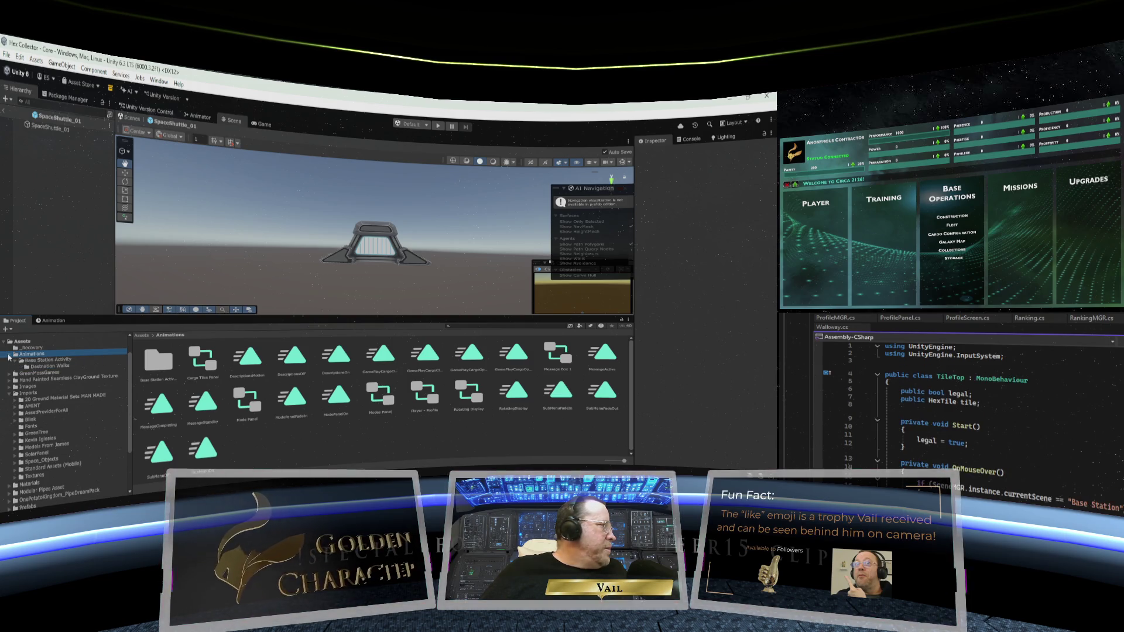
{"action": "left_click", "coordinate": [40, 361]}
{"action": "left_click", "coordinate": [47, 367]}
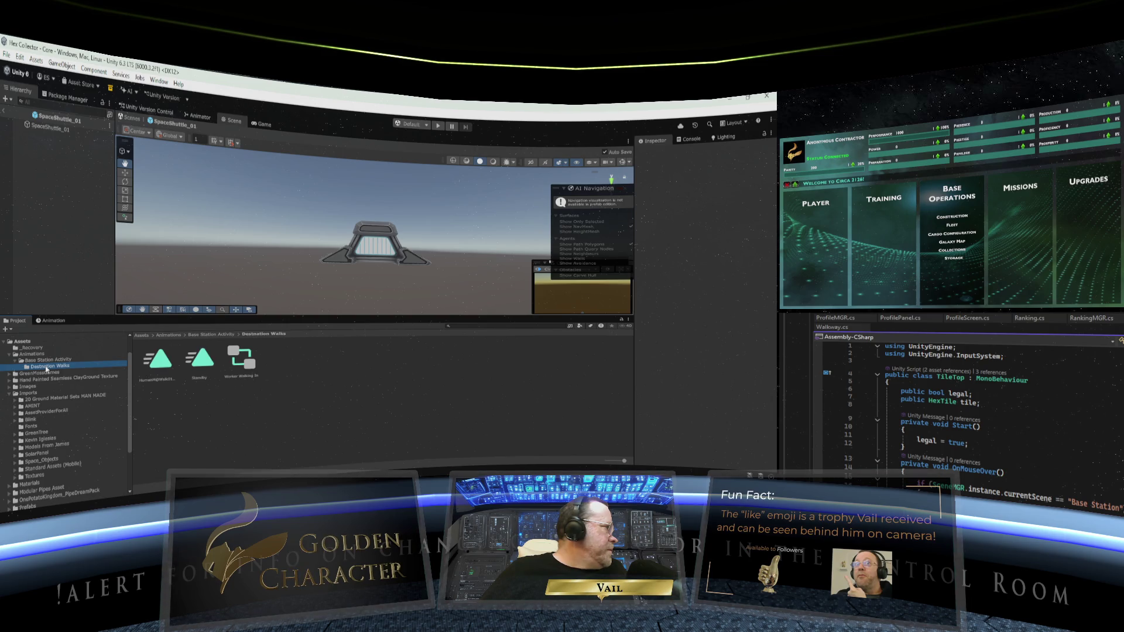
{"action": "left_click", "coordinate": [15, 360]}
{"action": "left_click", "coordinate": [10, 355]}
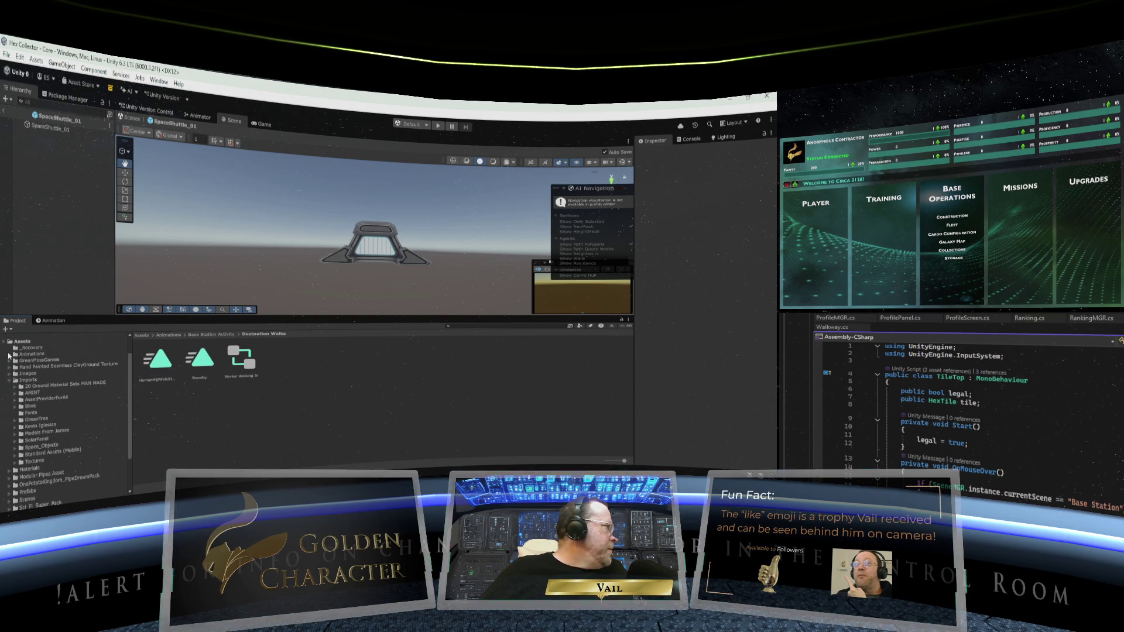
{"action": "left_click", "coordinate": [26, 349]}
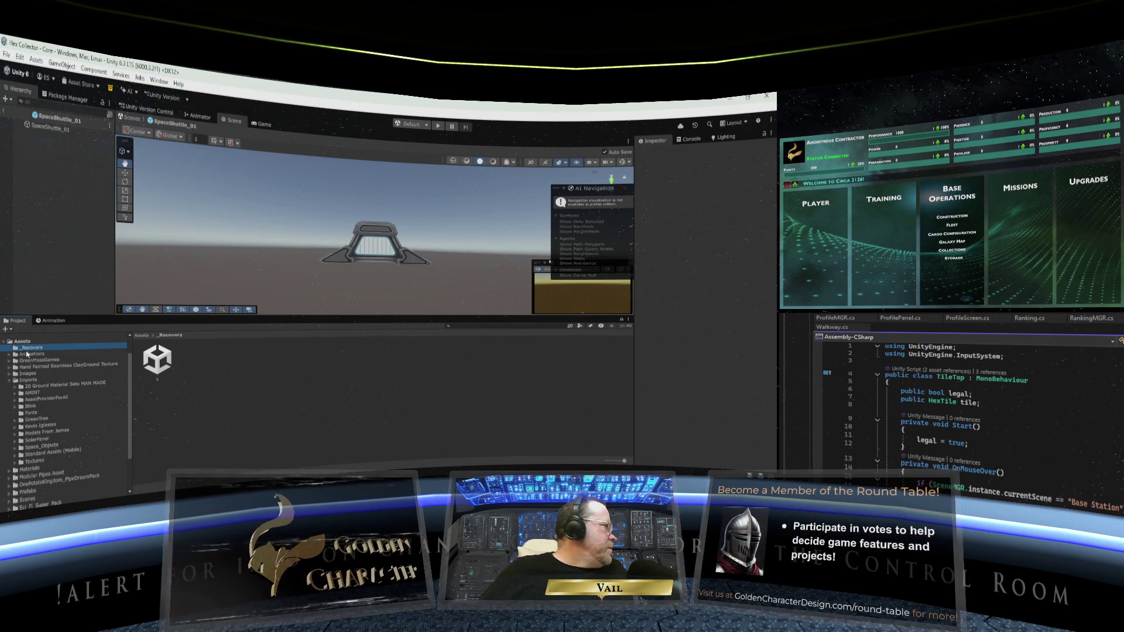
From Assets, view Imports' Textures folder and the skybox texture in Standard Assets (Mobile)
{"action": "key", "text": "Up"}
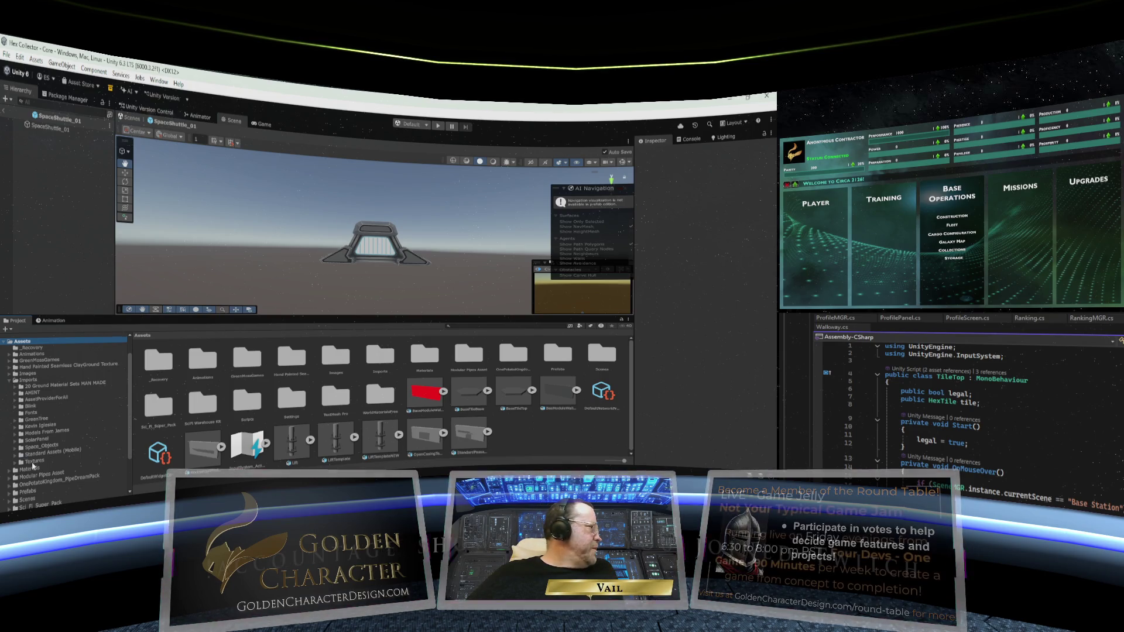
{"action": "left_click", "coordinate": [34, 461]}
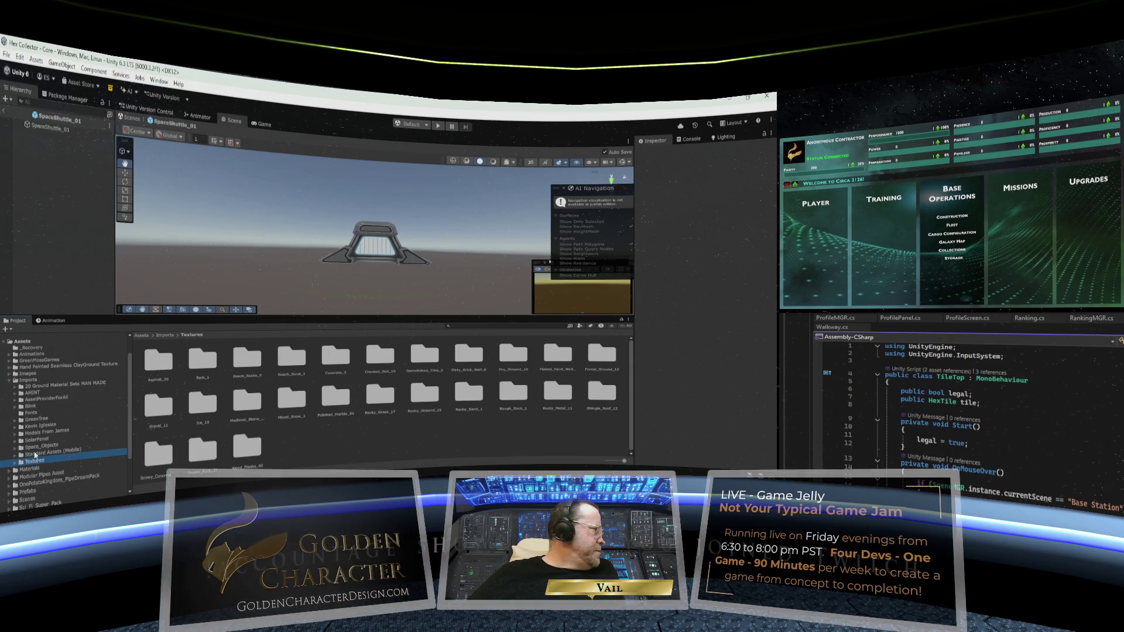
{"action": "left_click", "coordinate": [35, 453]}
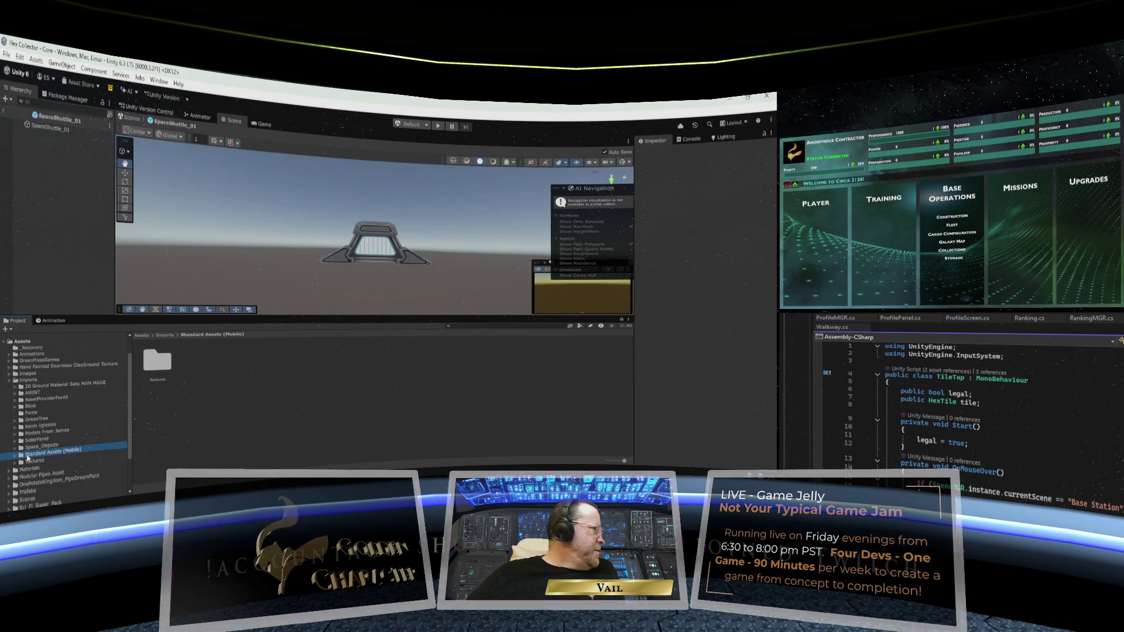
{"action": "left_click", "coordinate": [16, 455]}
{"action": "left_click", "coordinate": [38, 462]}
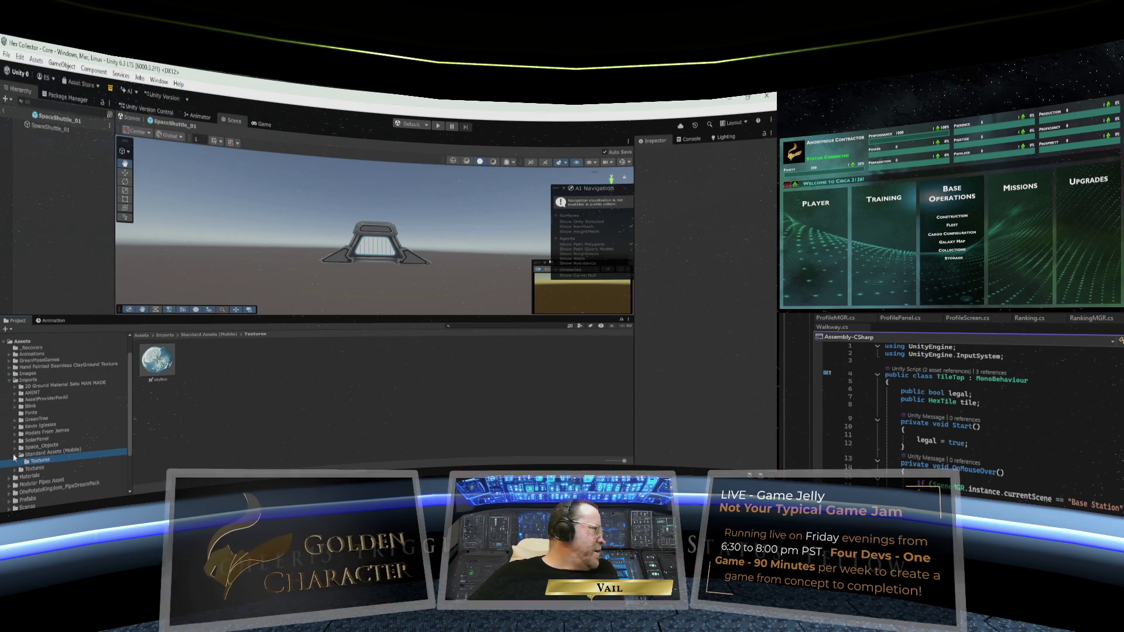
{"action": "left_click", "coordinate": [18, 455]}
Expand Space_Objects and view its Materials and Models folders
{"action": "left_click", "coordinate": [26, 448]}
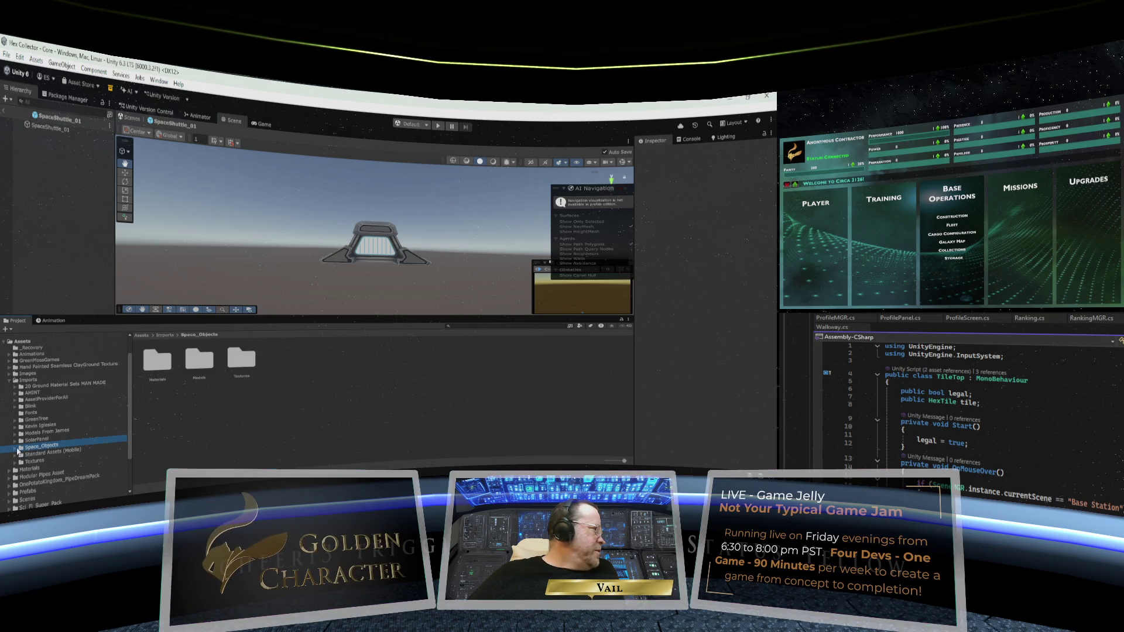
{"action": "left_click", "coordinate": [17, 448]}
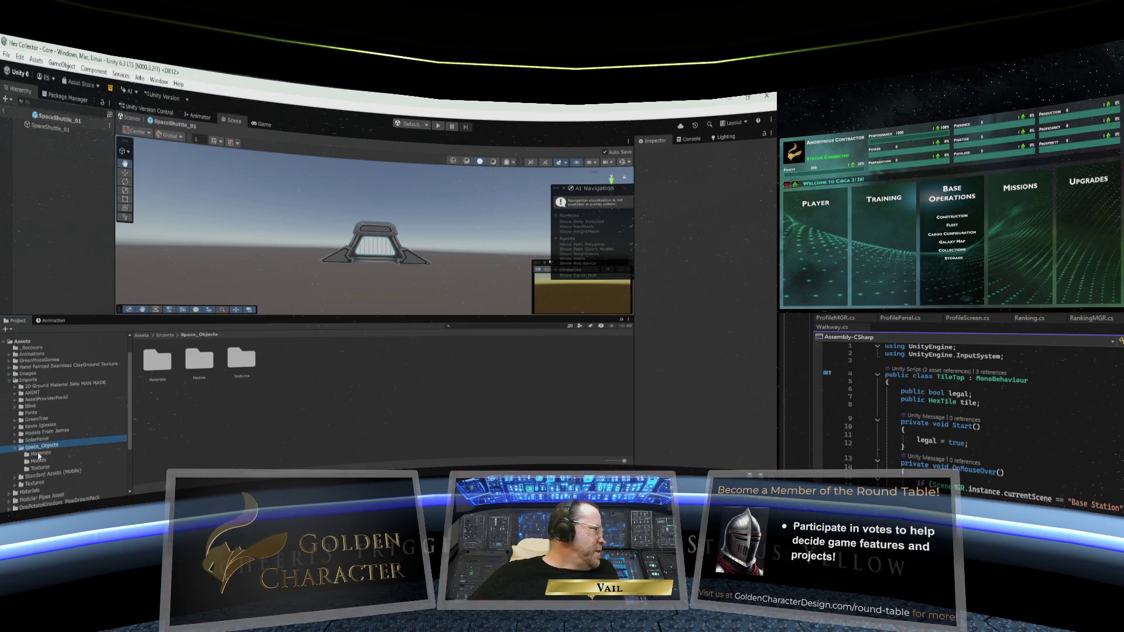
{"action": "left_click", "coordinate": [39, 454]}
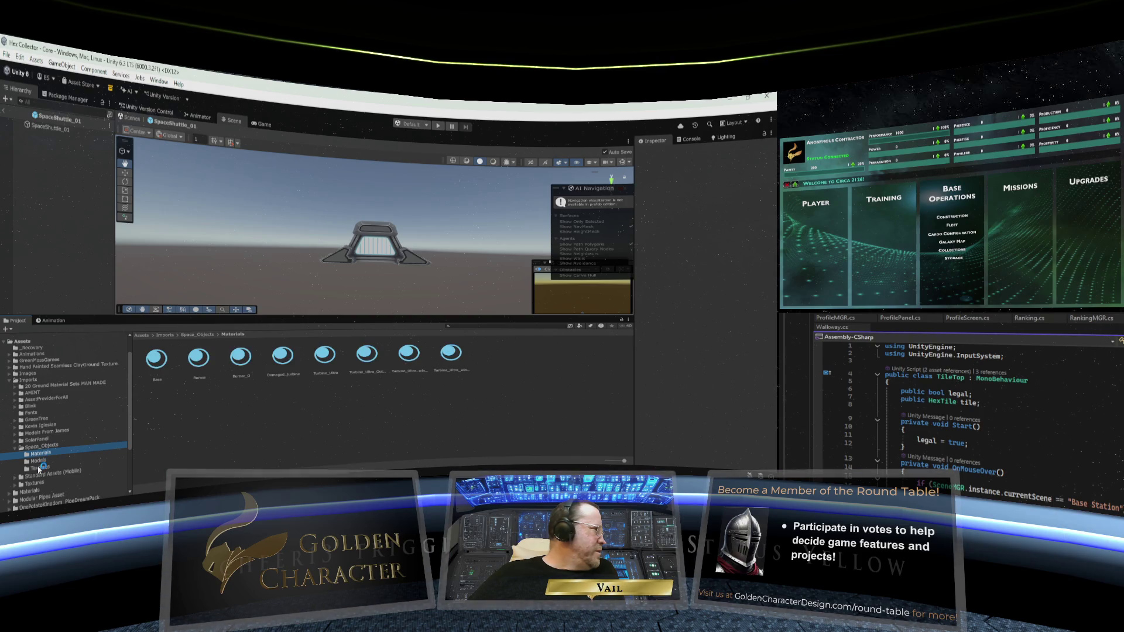
{"action": "left_click", "coordinate": [39, 462]}
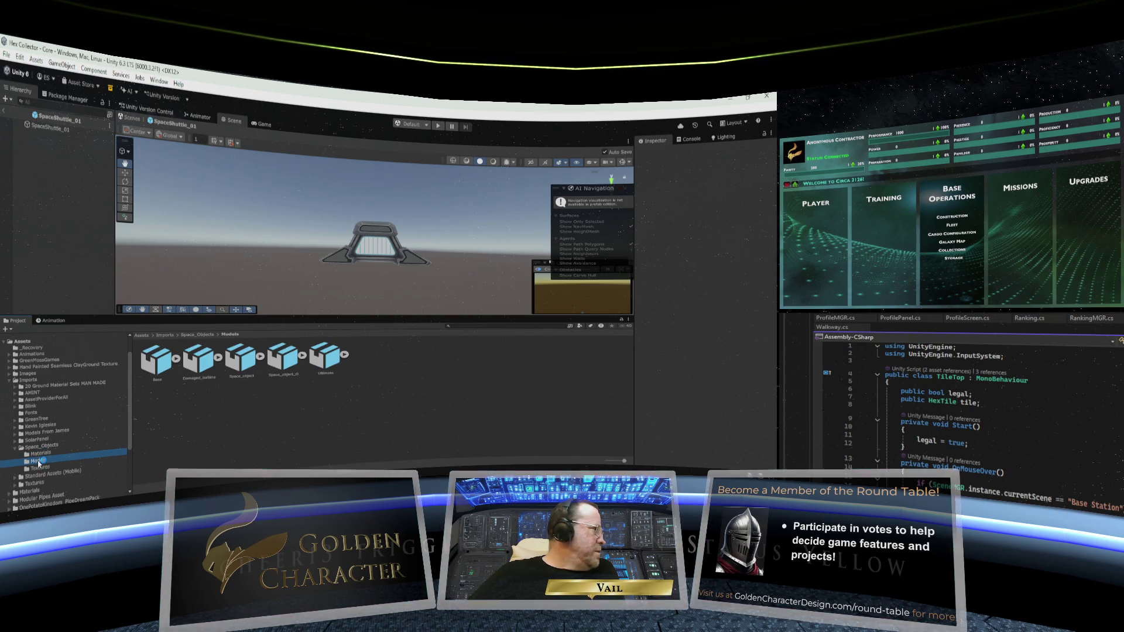